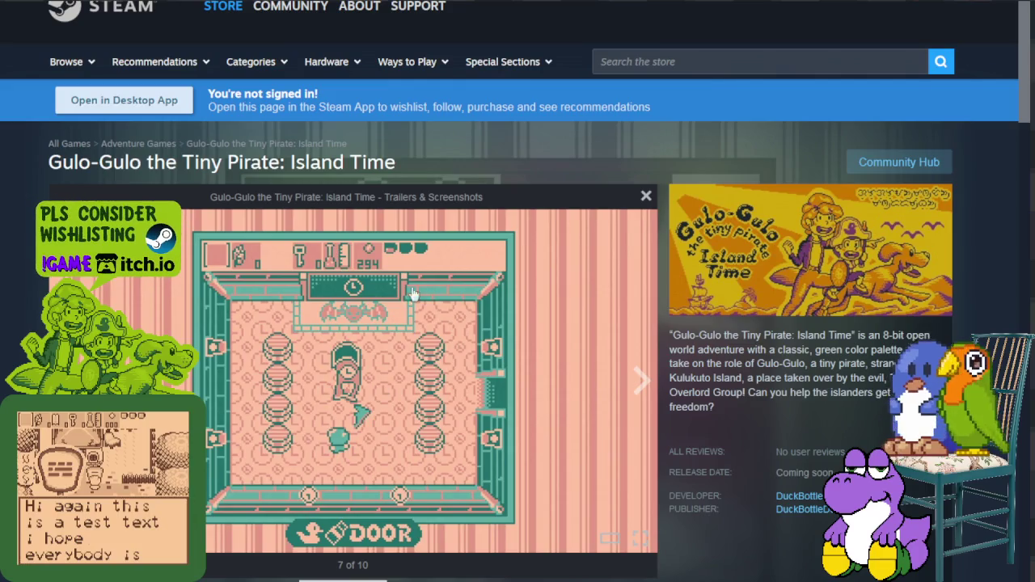
Step: Step through the Gulo-Gulo screenshots until the viewer wraps back to 1 of 10
{"action": "left_click", "coordinate": [635, 393]}
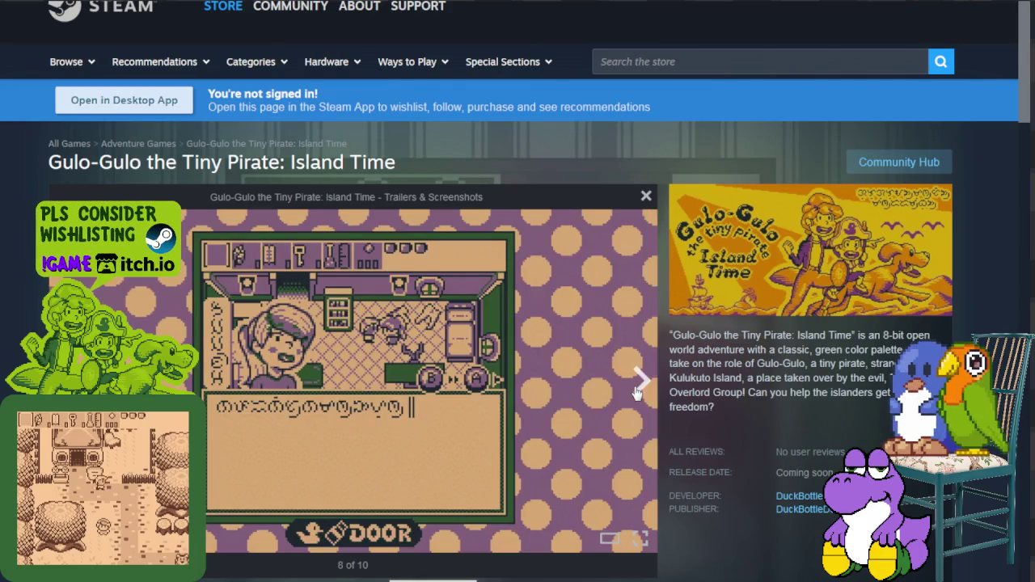
{"action": "left_click", "coordinate": [636, 392]}
{"action": "left_click", "coordinate": [637, 391]}
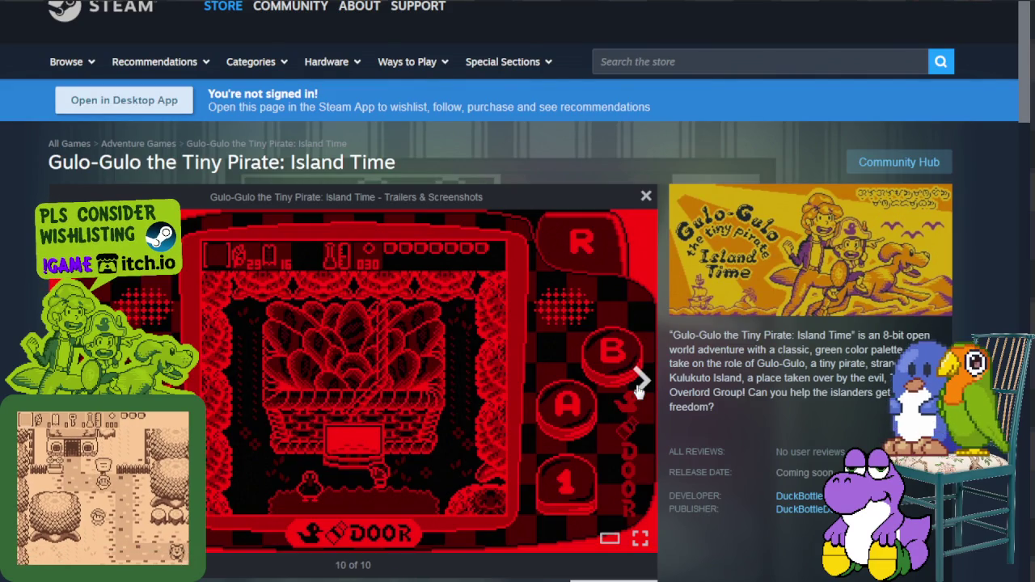
{"action": "left_click", "coordinate": [637, 392]}
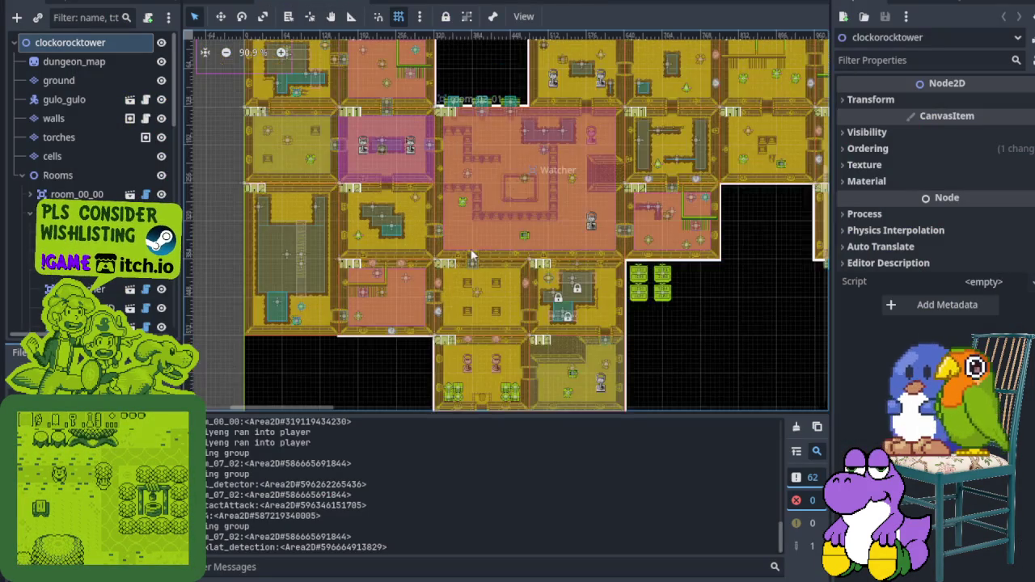
{"action": "scroll", "coordinate": [470, 250], "scroll_direction": "down", "scroll_amount": 1}
{"action": "mouse_move", "coordinate": [483, 446]}
{"action": "left_mouse_down"}
{"action": "mouse_move", "coordinate": [362, 396]}
{"action": "mouse_move", "coordinate": [441, 354]}
{"action": "left_mouse_up"}
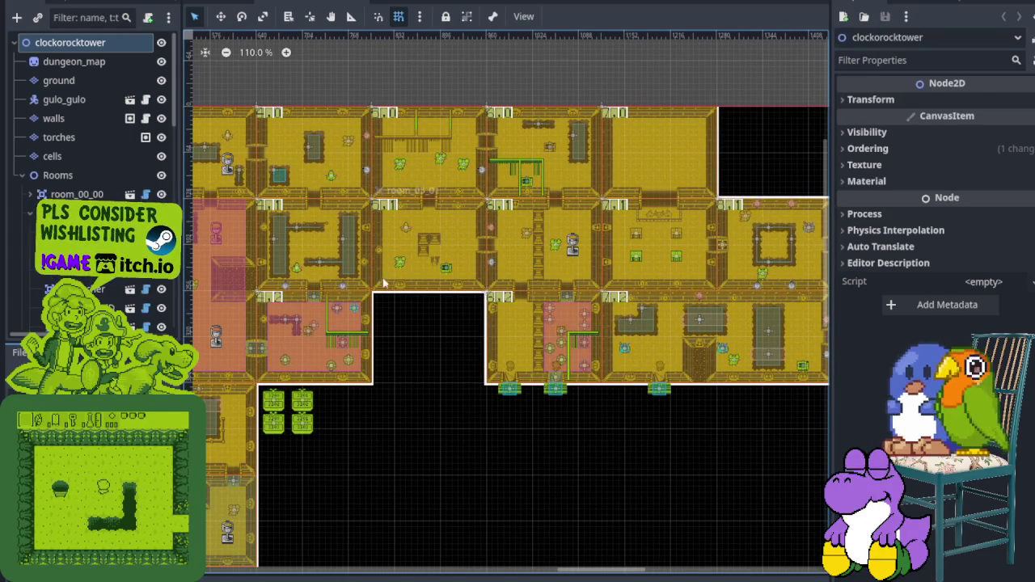
{"action": "scroll", "coordinate": [239, 433], "scroll_direction": "up", "scroll_amount": 5}
{"action": "scroll", "coordinate": [240, 432], "scroll_direction": "left", "scroll_amount": 3}
{"action": "scroll", "coordinate": [239, 433], "scroll_direction": "left", "scroll_amount": 1}
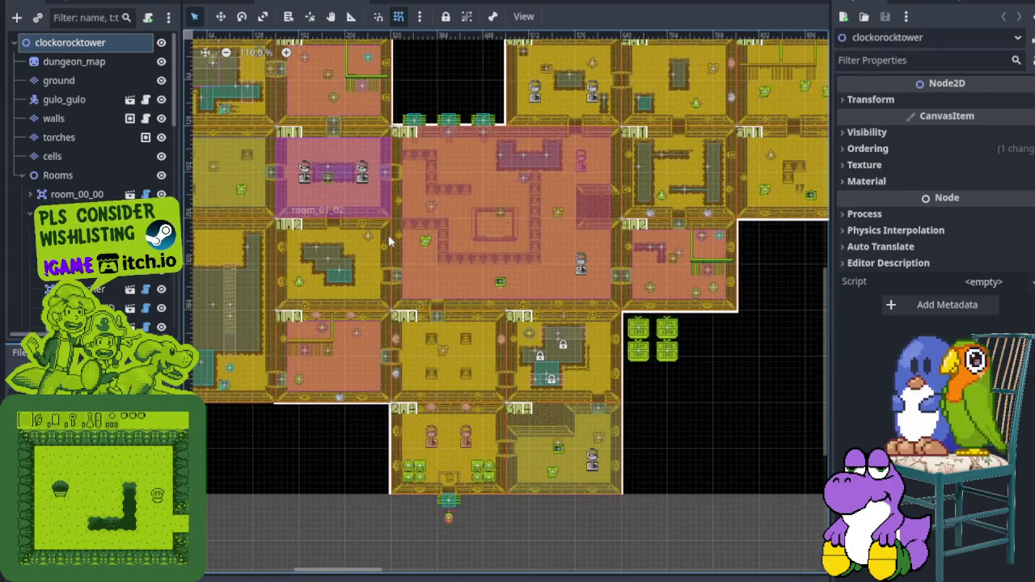
{"action": "scroll", "coordinate": [389, 234], "scroll_direction": "up", "scroll_amount": 4}
{"action": "scroll", "coordinate": [478, 329], "scroll_direction": "up", "scroll_amount": 1}
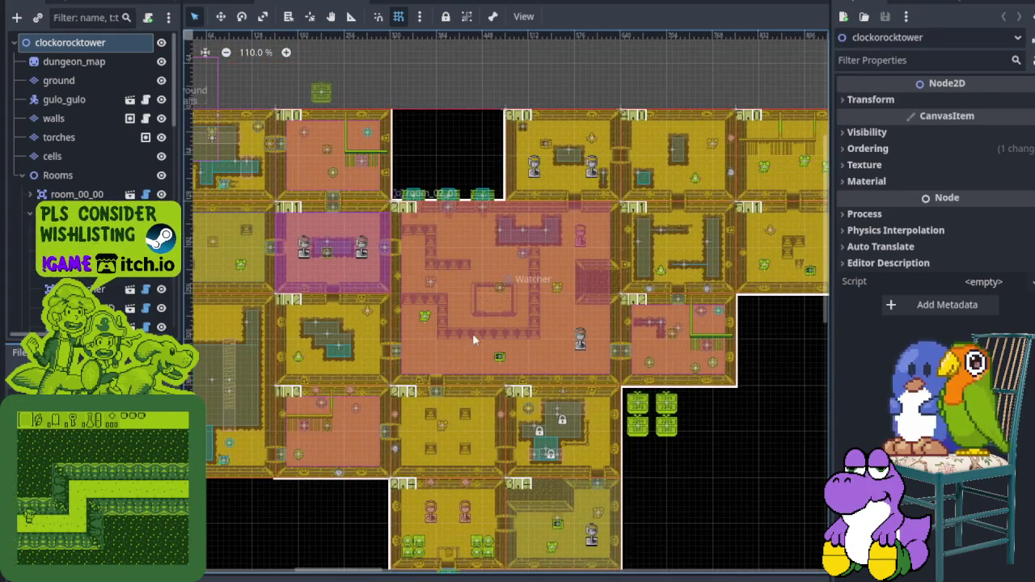
{"action": "scroll", "coordinate": [479, 330], "scroll_direction": "up", "scroll_amount": 5}
{"action": "scroll", "coordinate": [527, 231], "scroll_direction": "up", "scroll_amount": 5}
{"action": "scroll", "coordinate": [470, 289], "scroll_direction": "up", "scroll_amount": 3}
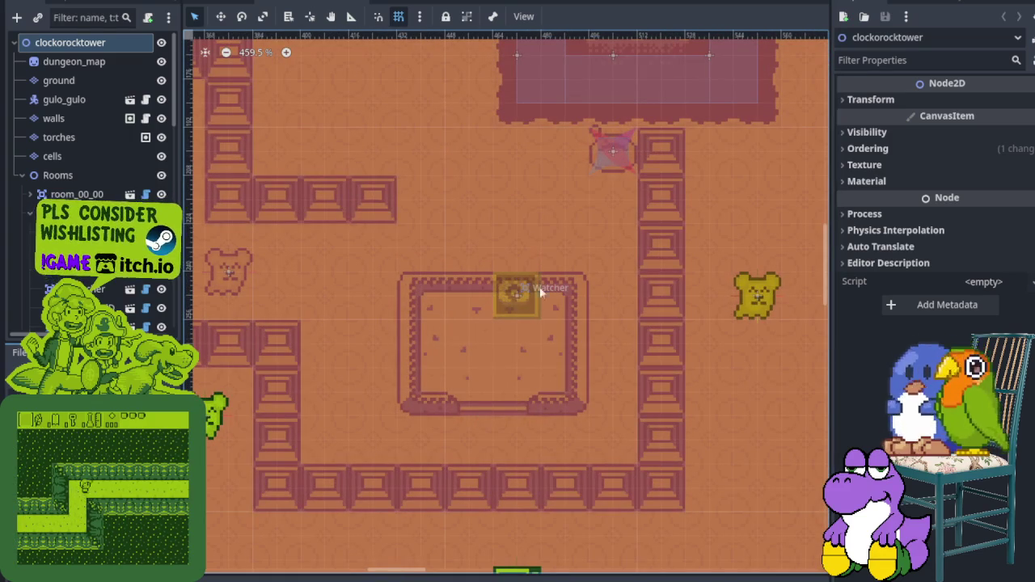
{"action": "scroll", "coordinate": [466, 350], "scroll_direction": "down", "scroll_amount": 3}
{"action": "scroll", "coordinate": [494, 259], "scroll_direction": "down", "scroll_amount": 4}
{"action": "scroll", "coordinate": [494, 259], "scroll_direction": "left", "scroll_amount": 3}
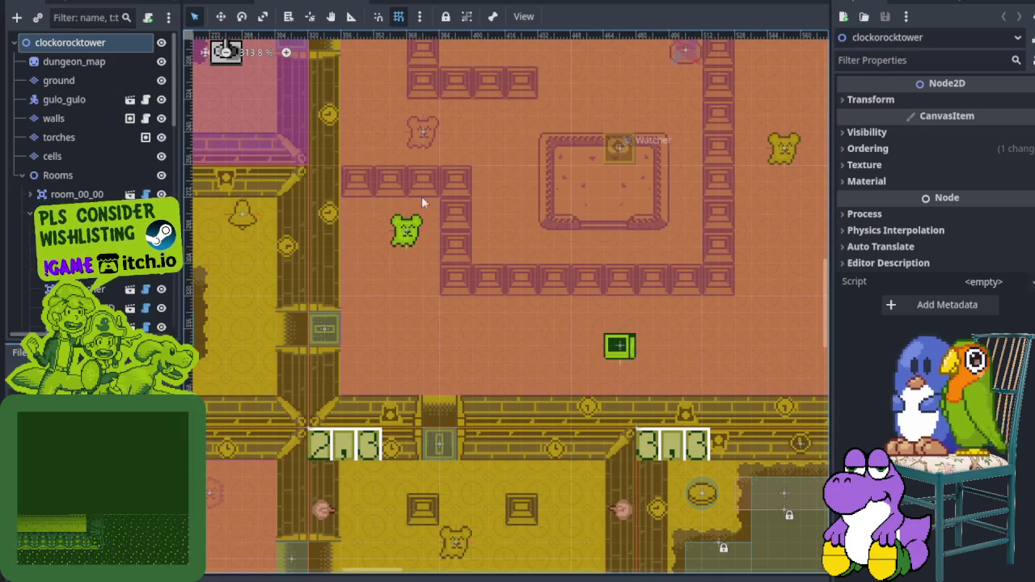
{"action": "scroll", "coordinate": [472, 186], "scroll_direction": "down", "scroll_amount": 4}
{"action": "scroll", "coordinate": [471, 187], "scroll_direction": "down", "scroll_amount": 4}
{"action": "scroll", "coordinate": [471, 187], "scroll_direction": "right", "scroll_amount": 3}
{"action": "scroll", "coordinate": [419, 48], "scroll_direction": "right", "scroll_amount": 2}
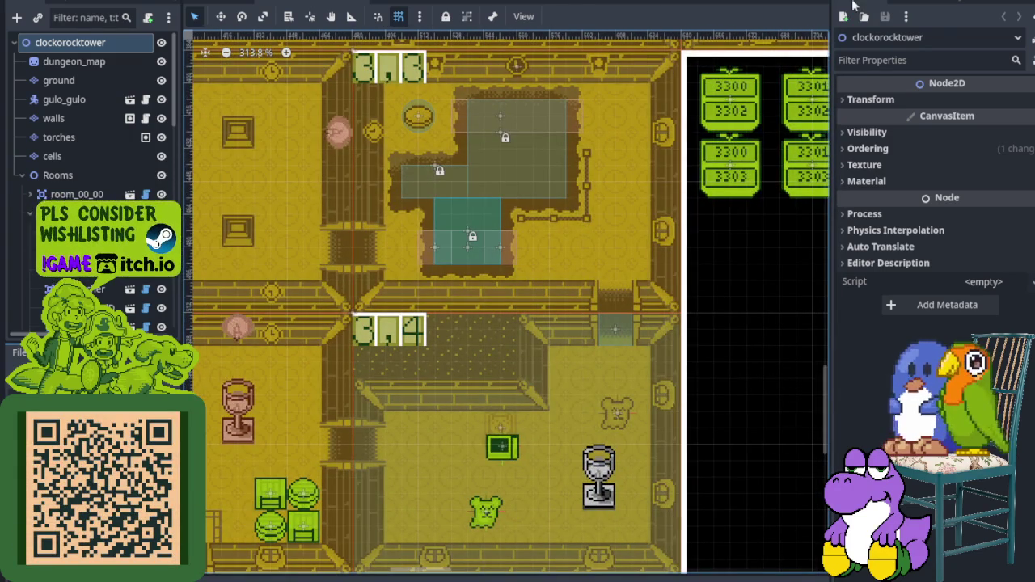
{"action": "left_click", "coordinate": [803, 3]}
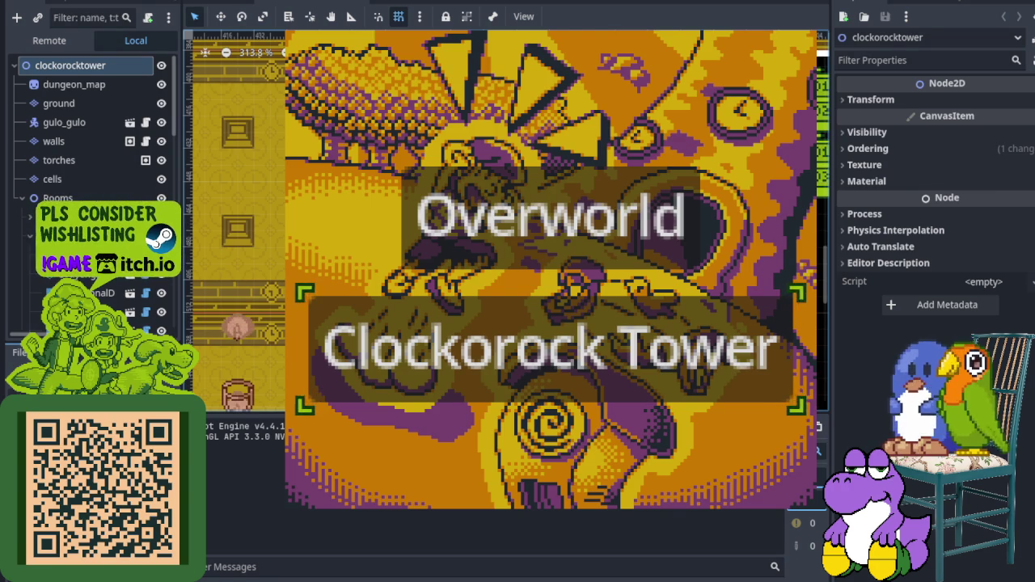
Step: Dismiss the Clockorock Tower title card and walk the player right and down into the next room
{"action": "key", "text": "Return"}
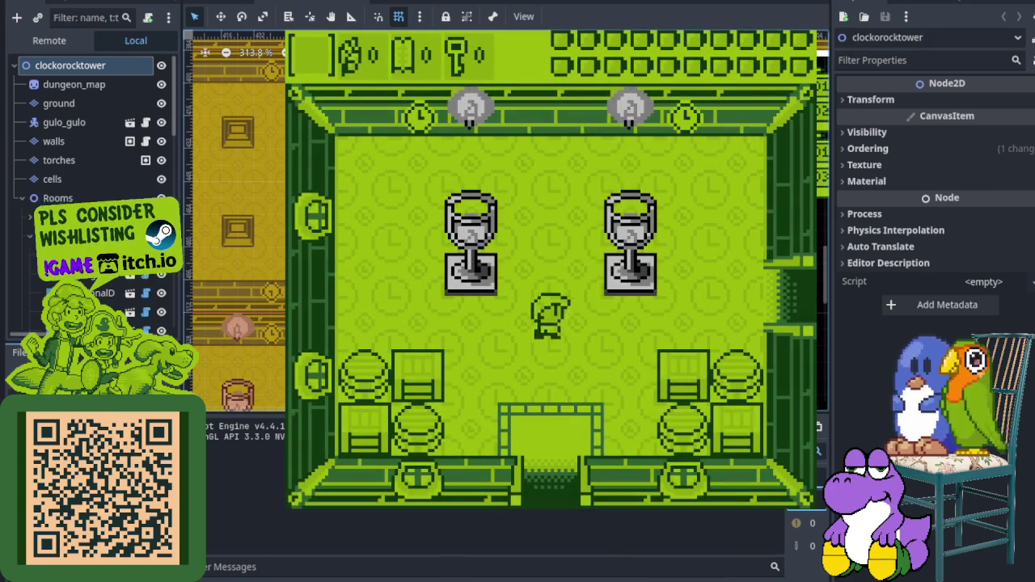
{"action": "key", "text": "Right"}
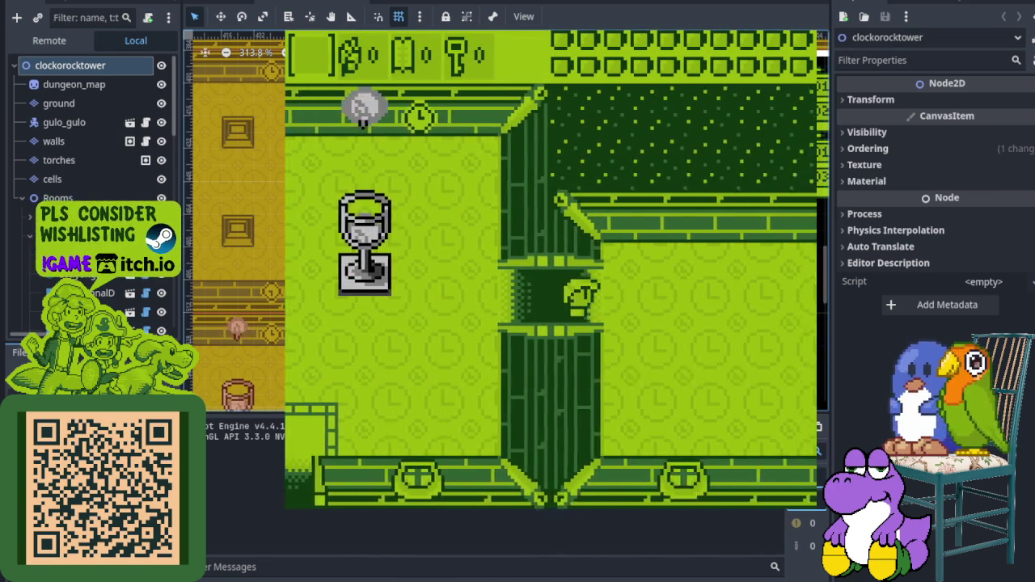
{"action": "key", "text": "Down"}
{"action": "key", "text": "Right"}
Step: Attack the nearby enemy with the sword and walk up through the opened door
{"action": "key", "text": "x"}
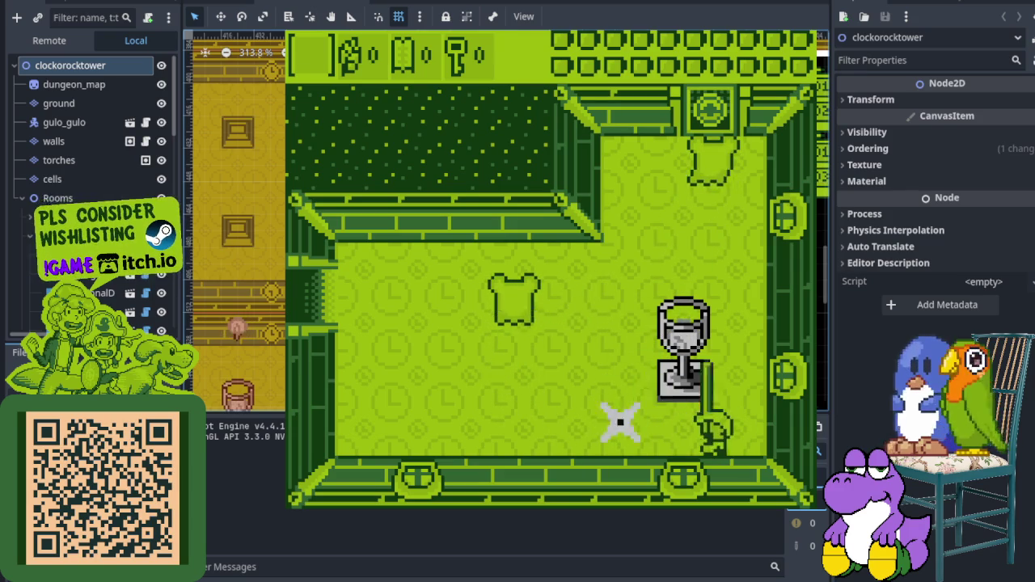
{"action": "key", "text": "Left"}
{"action": "key", "text": "x"}
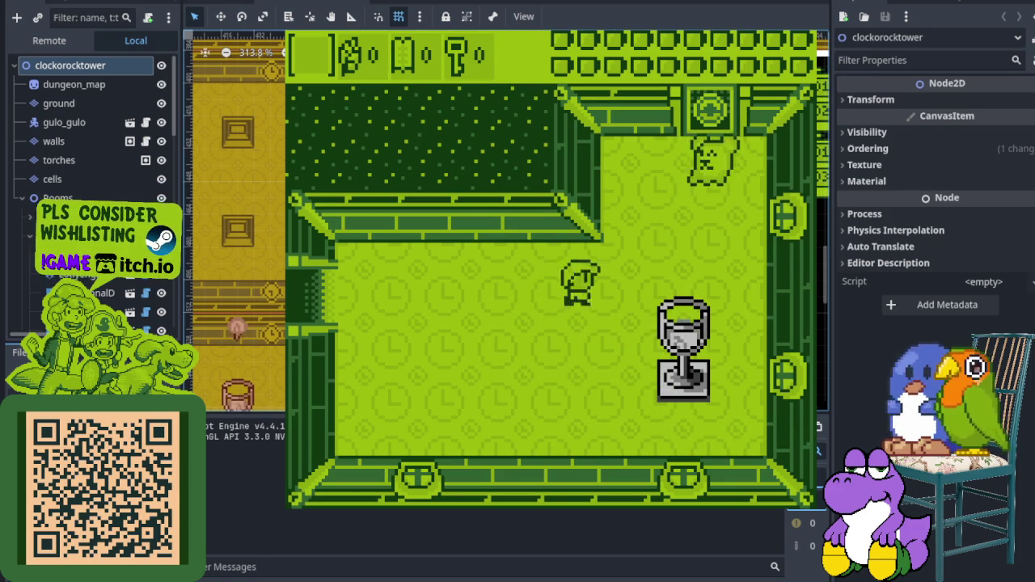
{"action": "key", "text": "Up"}
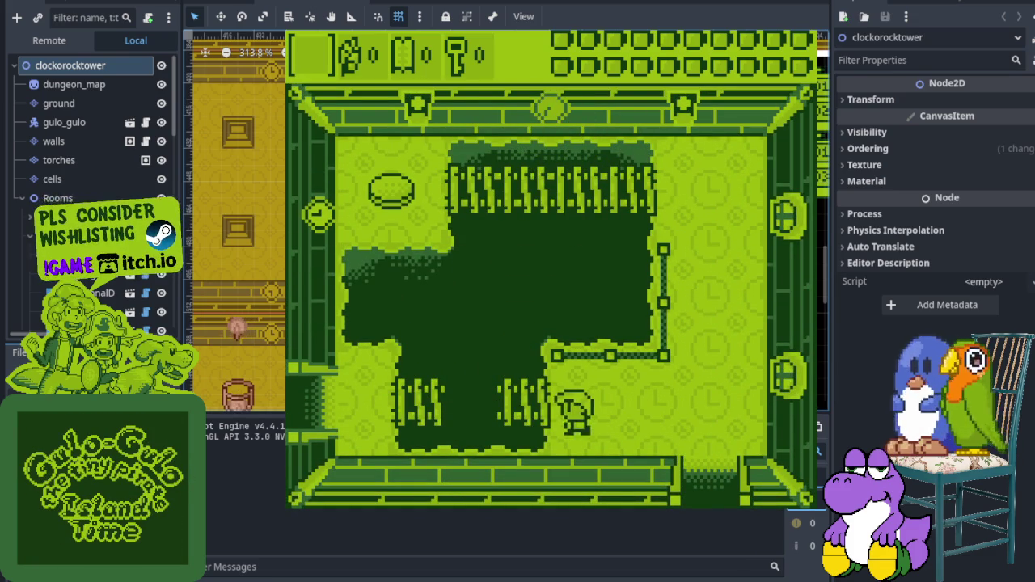
Step: Trigger the pressure plate to raise the fences, then walk around to the room's bottom-right
{"action": "key", "text": "Right"}
{"action": "key", "text": "Up"}
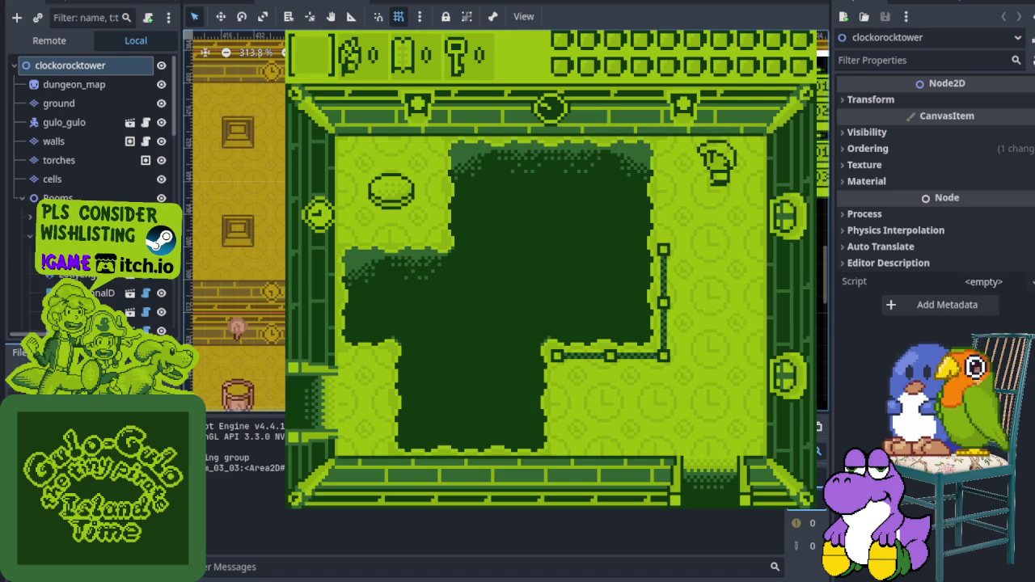
{"action": "key", "text": "Left"}
{"action": "key", "text": "Right"}
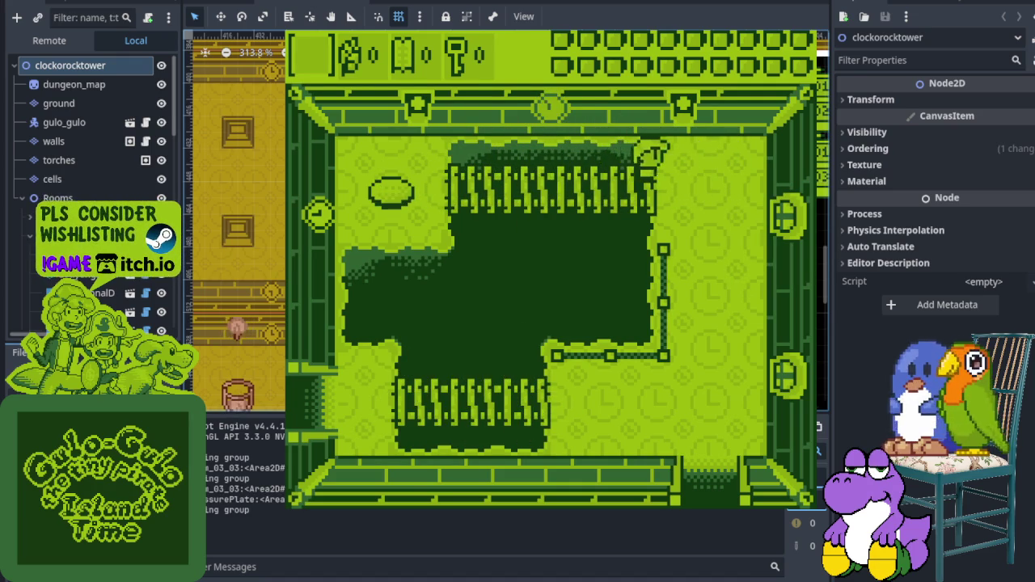
{"action": "key", "text": "Right"}
{"action": "key", "text": "Down"}
{"action": "key", "text": "Left"}
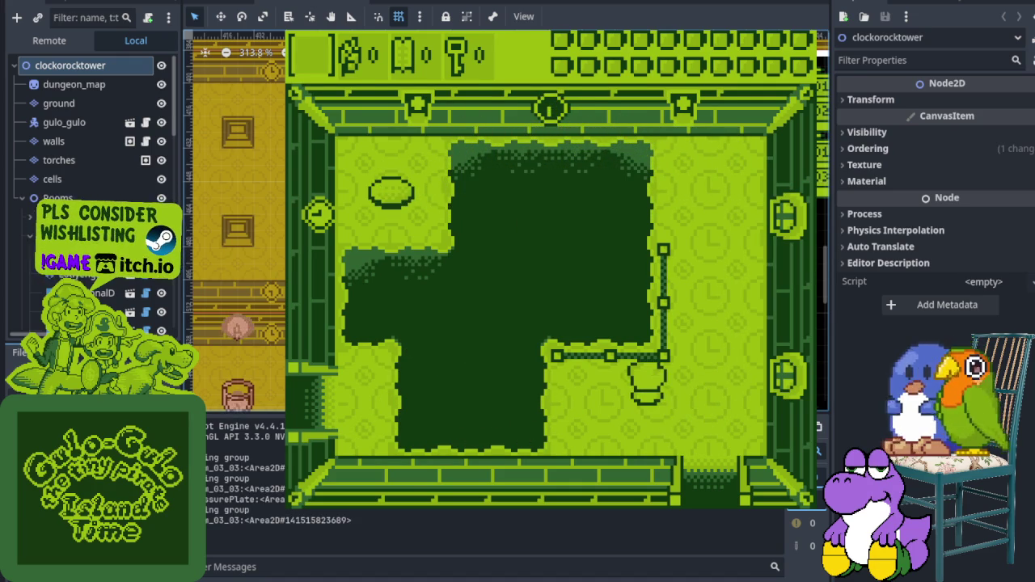
Step: Walk left along the bottom edge and exit through the clock room's left door
{"action": "key", "text": "Left"}
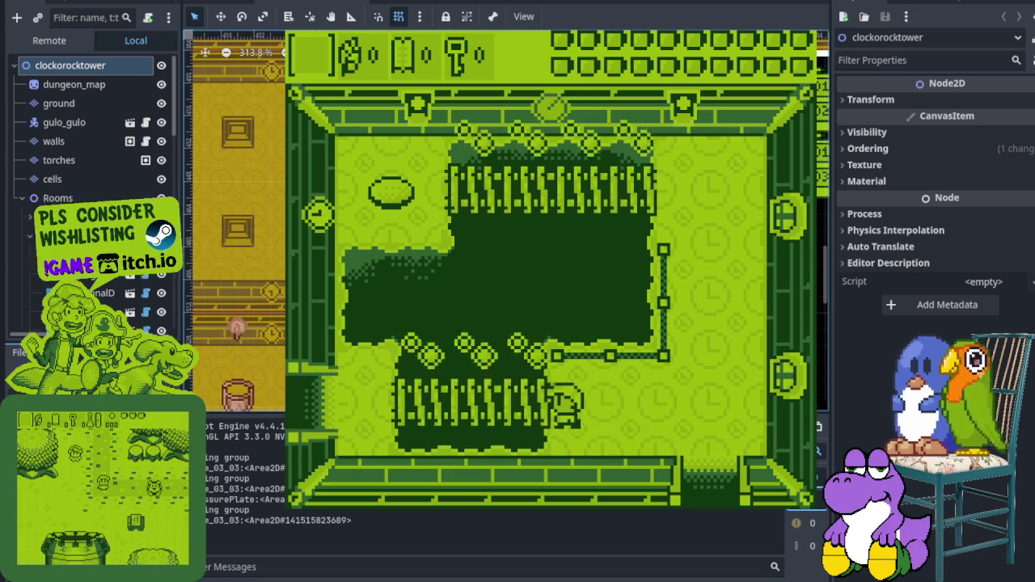
{"action": "key", "text": "Left"}
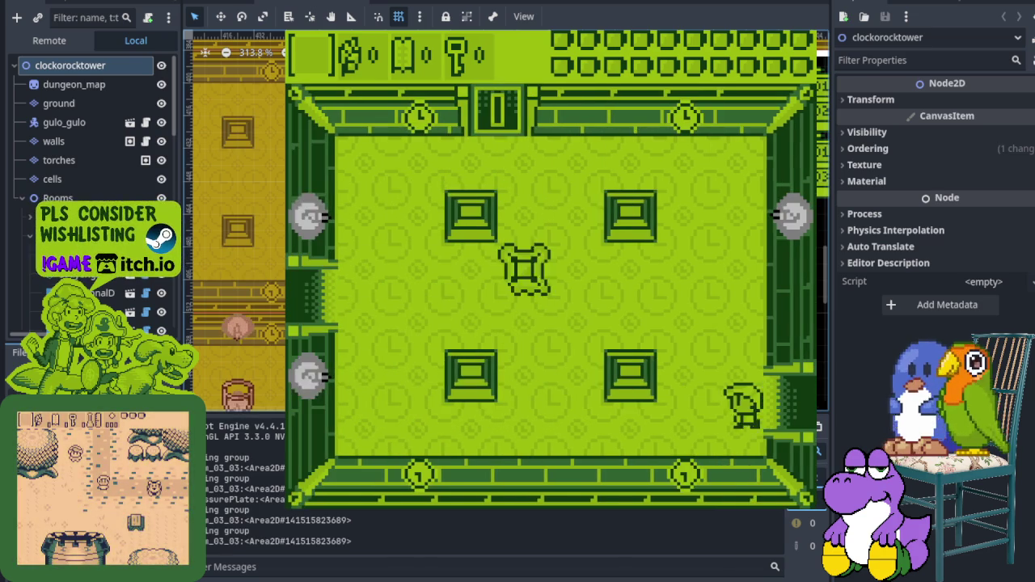
{"action": "key", "text": "Up"}
{"action": "key", "text": "Left"}
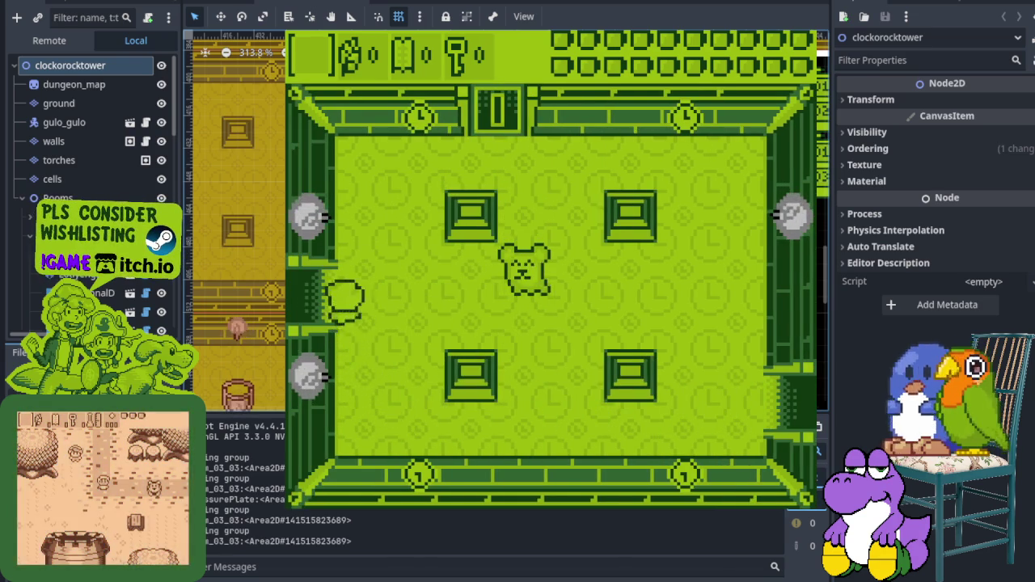
Step: Fight down-left with sword swings and defeat the bear enemy
{"action": "key", "text": "Down"}
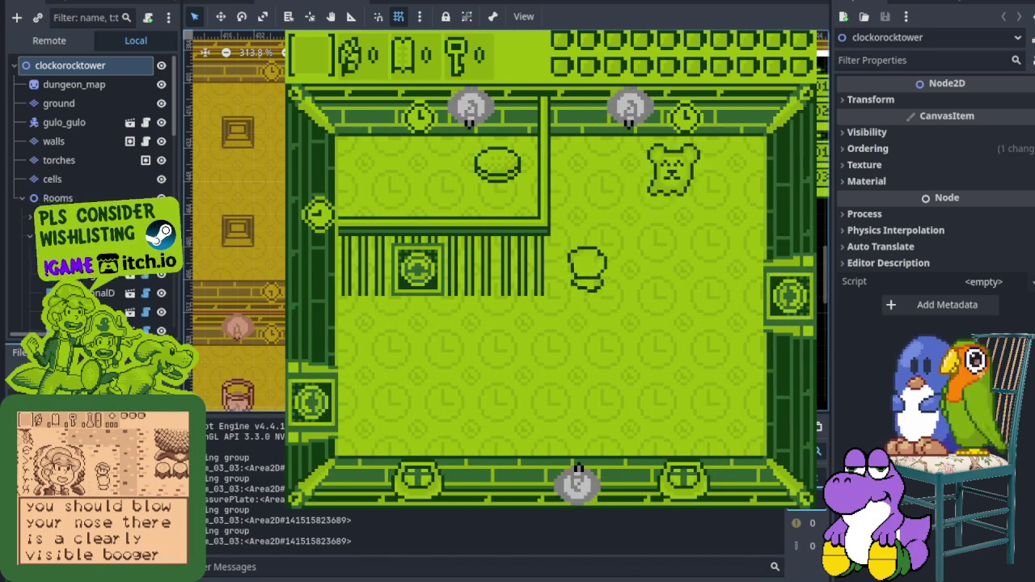
{"action": "key", "text": "x"}
{"action": "key", "text": "Down"}
{"action": "key", "text": "Left"}
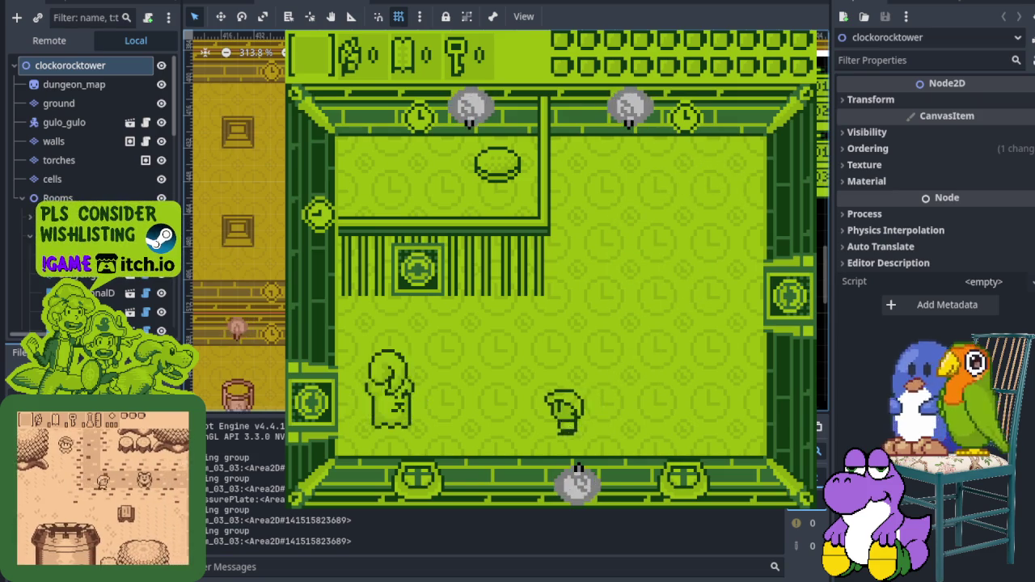
{"action": "key", "text": "x"}
{"action": "key", "text": "Left"}
{"action": "key", "text": "x"}
{"action": "key", "text": "Right"}
Step: Visit the darker room, return to the clock room, and head through the bottom door
{"action": "key", "text": "Up"}
{"action": "key", "text": "Up"}
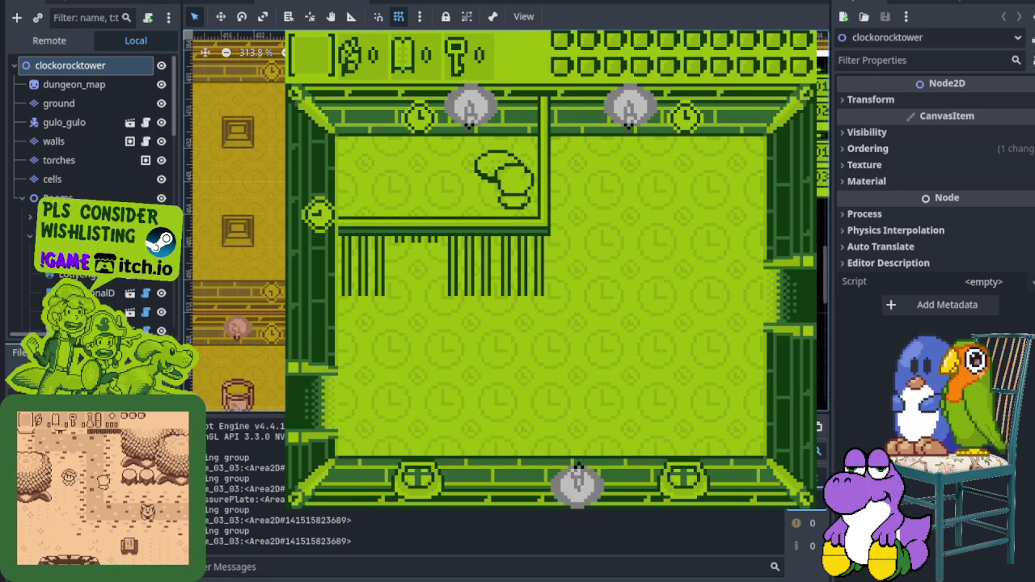
{"action": "key", "text": "Left"}
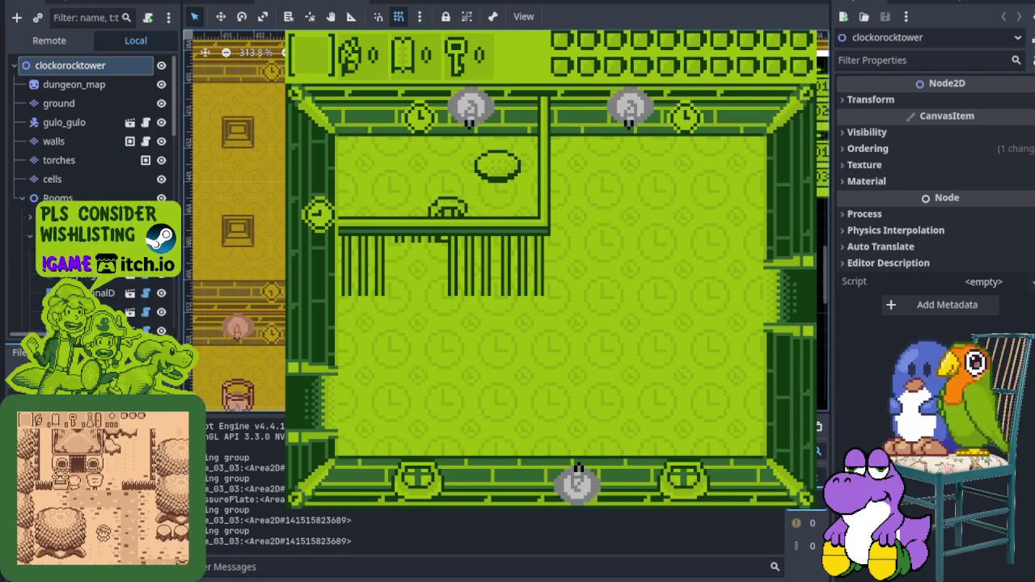
{"action": "key", "text": "Left"}
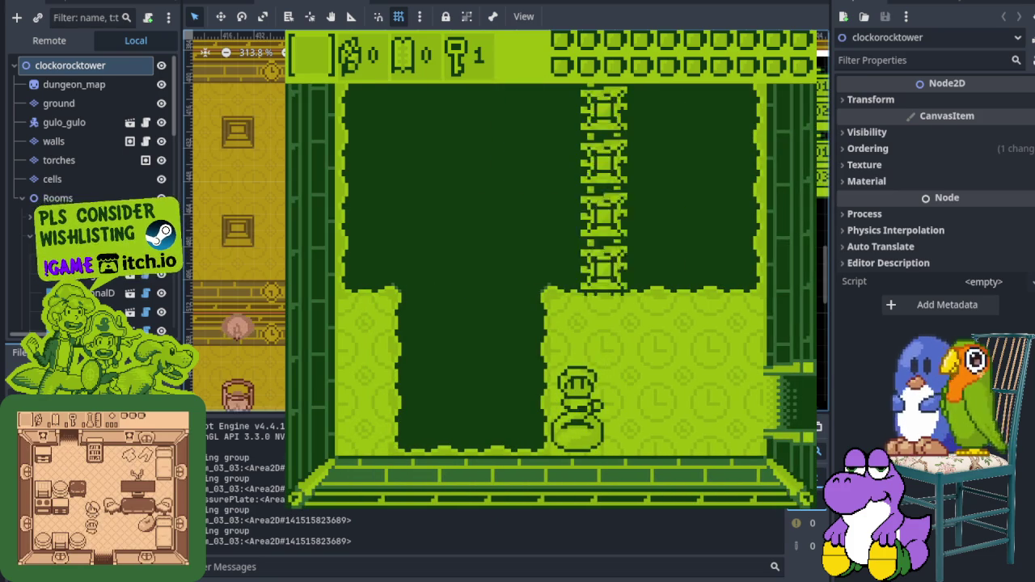
{"action": "key", "text": "Right"}
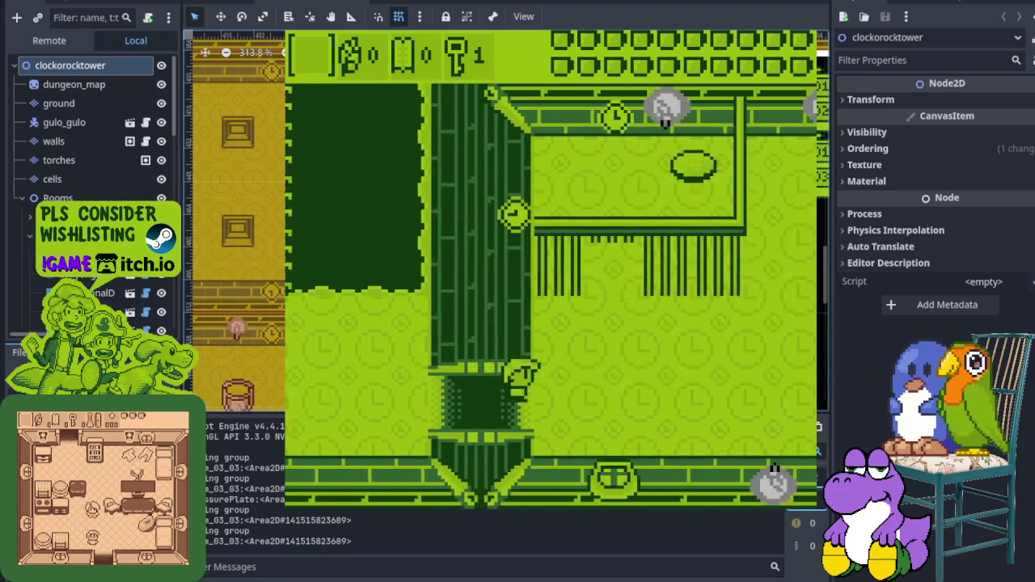
{"action": "key", "text": "Down"}
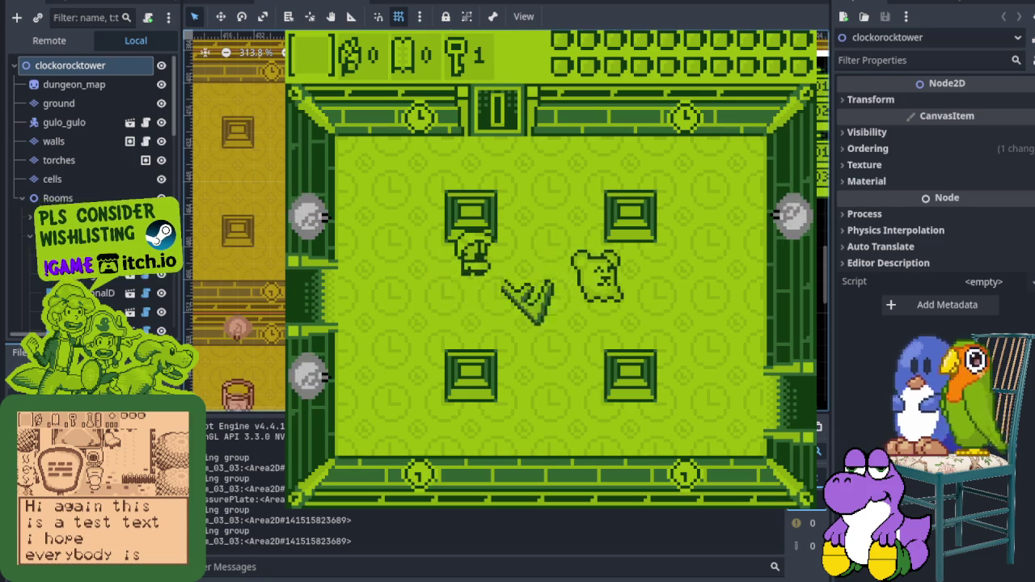
Step: Strike the enemy, unlock the top door with the key, and walk into the room above
{"action": "key", "text": "Right"}
{"action": "key", "text": "Left"}
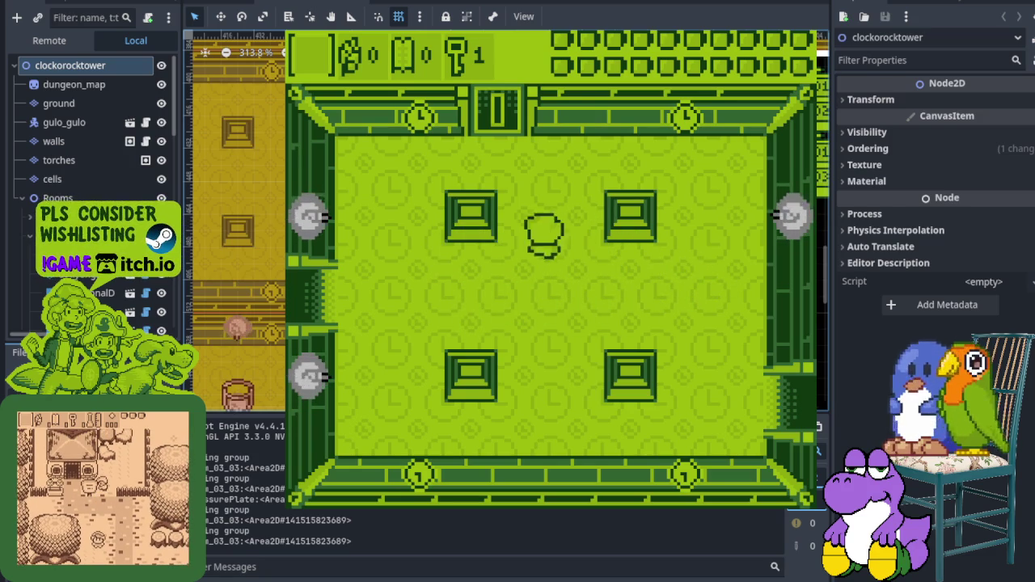
{"action": "key", "text": "Up"}
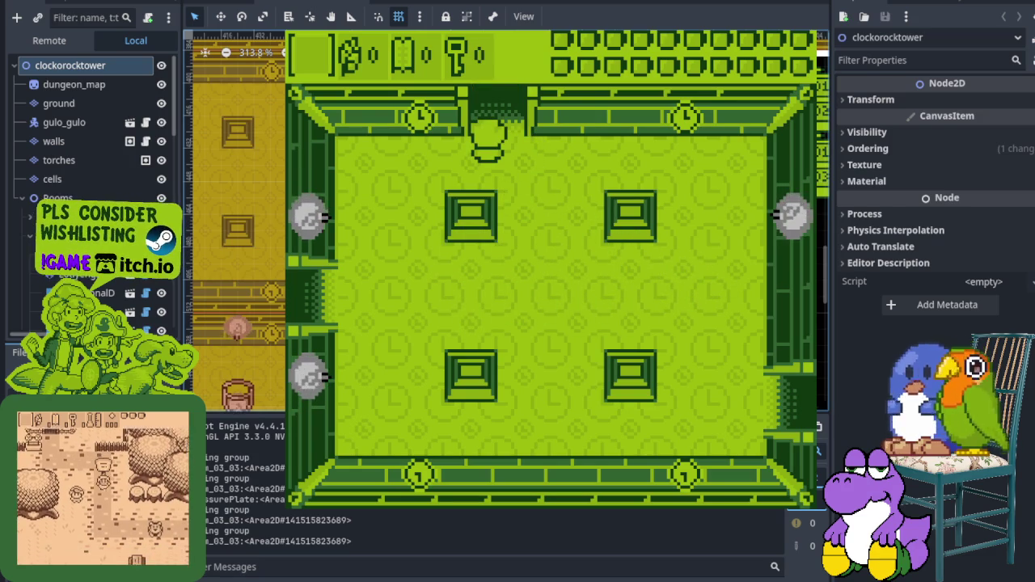
{"action": "key", "text": "Left"}
{"action": "key", "text": "Up"}
Step: Walk through the trophy room and on into the rooms to the right and below
{"action": "key", "text": "Right"}
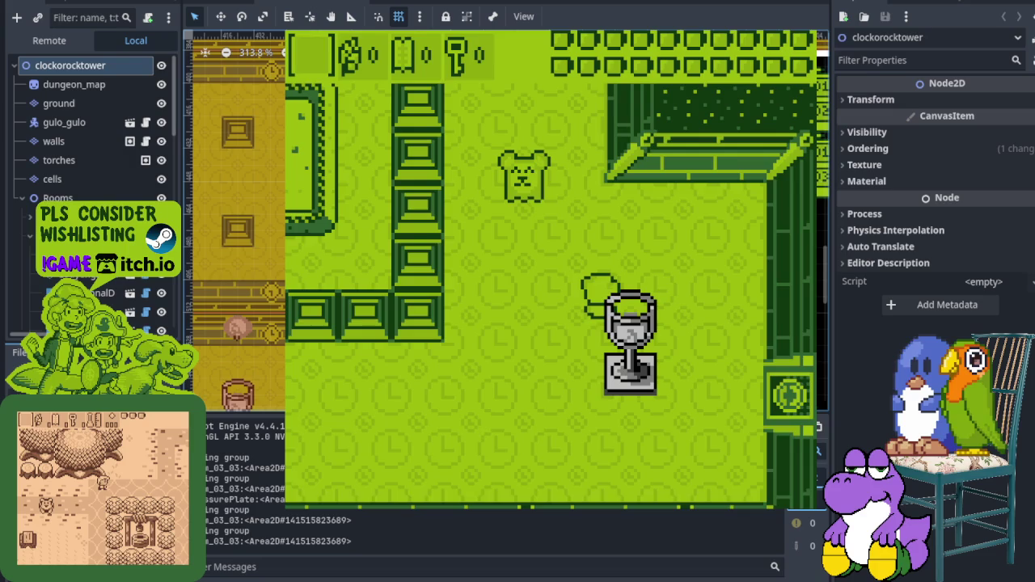
{"action": "key", "text": "Up"}
{"action": "key", "text": "Up"}
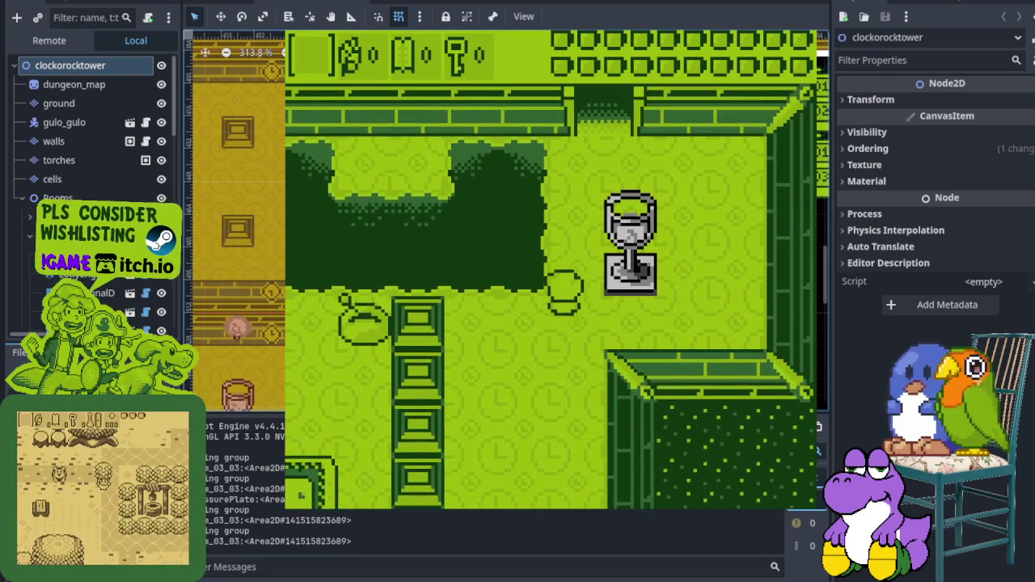
{"action": "key", "text": "Up"}
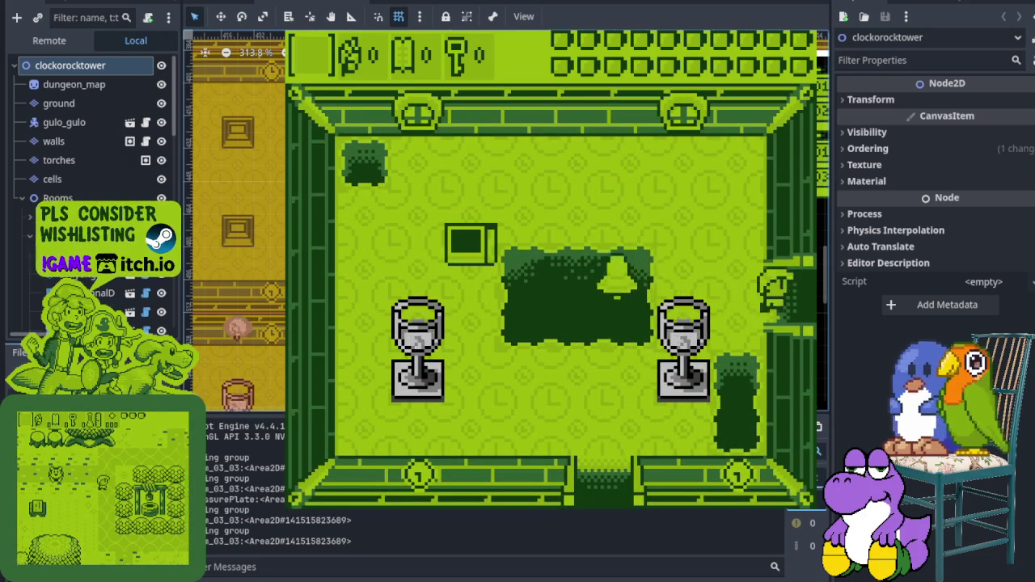
{"action": "key", "text": "Right"}
{"action": "key", "text": "Down"}
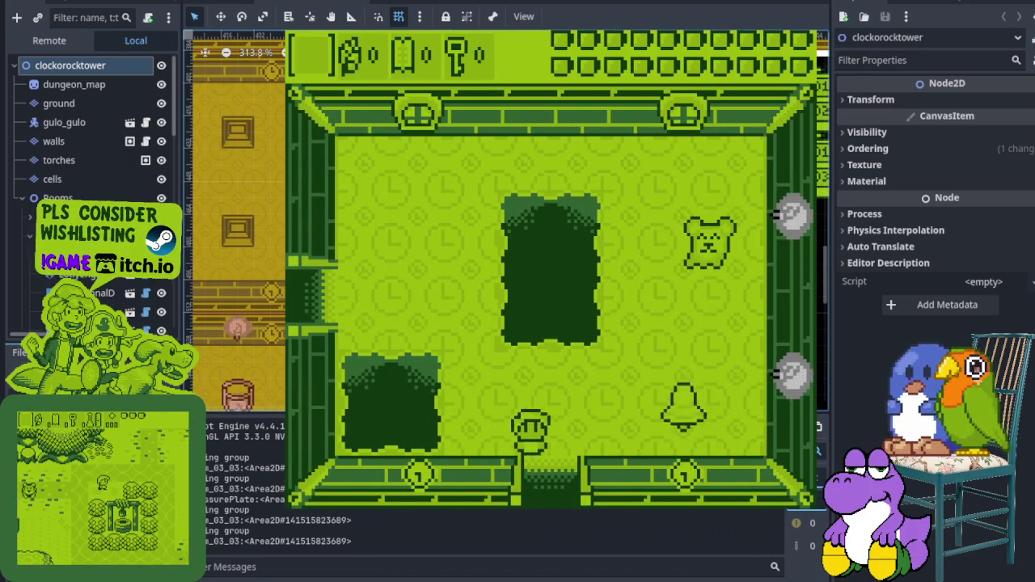
{"action": "key", "text": "Right"}
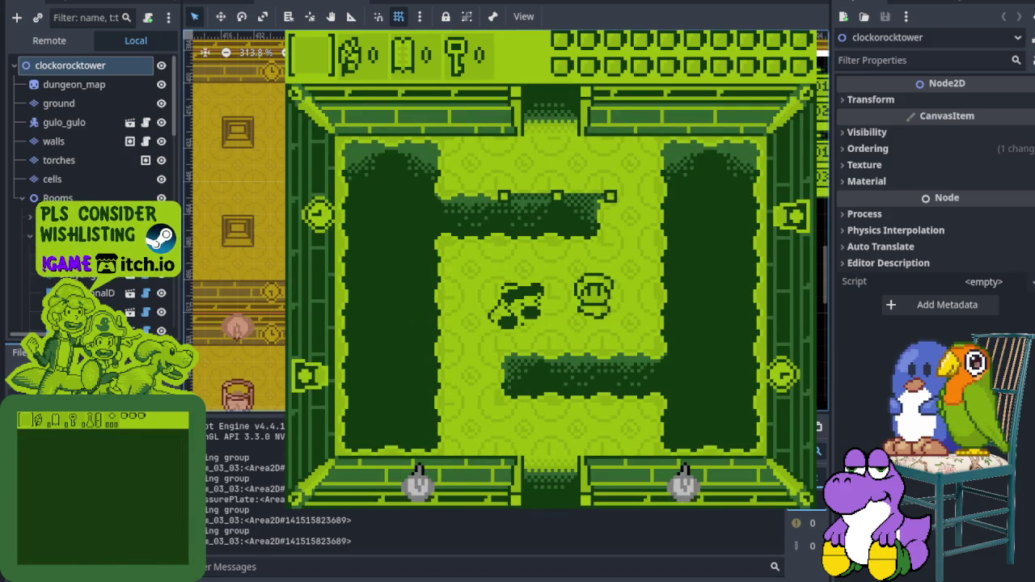
Step: Cross the corridor room, exit through the bottom door, and move right past the enemies
{"action": "key", "text": "Down"}
{"action": "key", "text": "Up"}
{"action": "key", "text": "Down"}
{"action": "key", "text": "Right"}
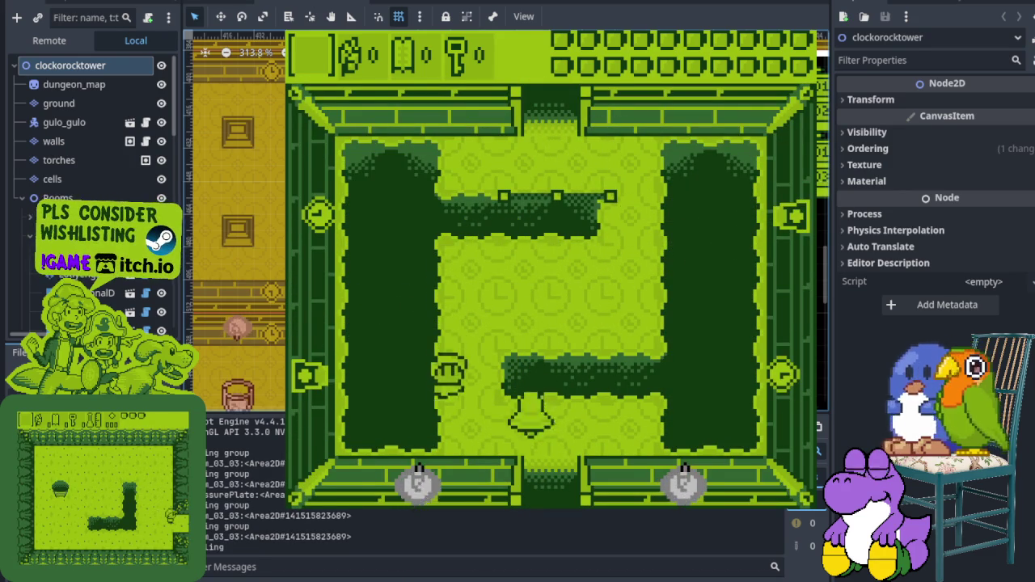
{"action": "key", "text": "Down"}
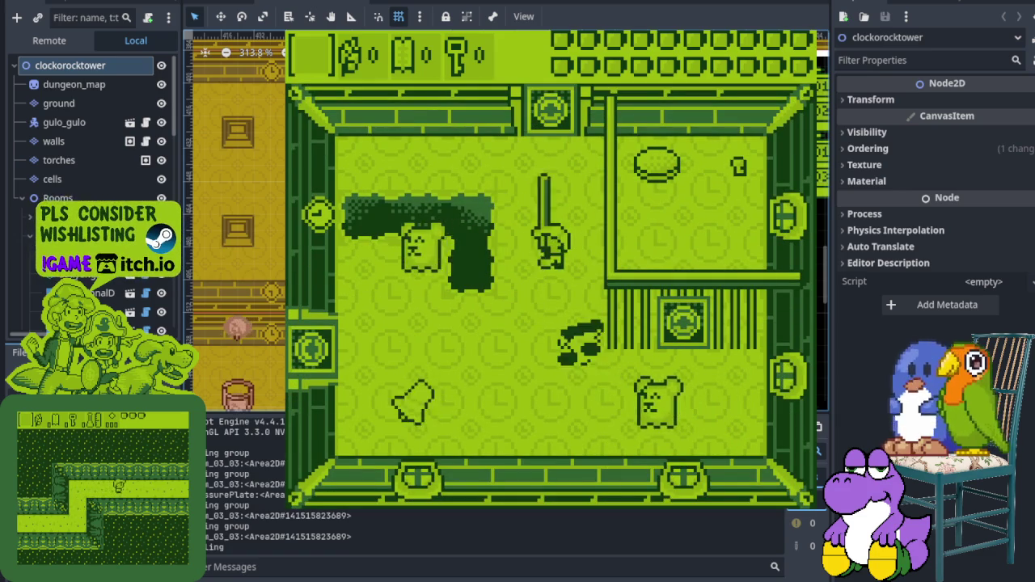
{"action": "key", "text": "Right"}
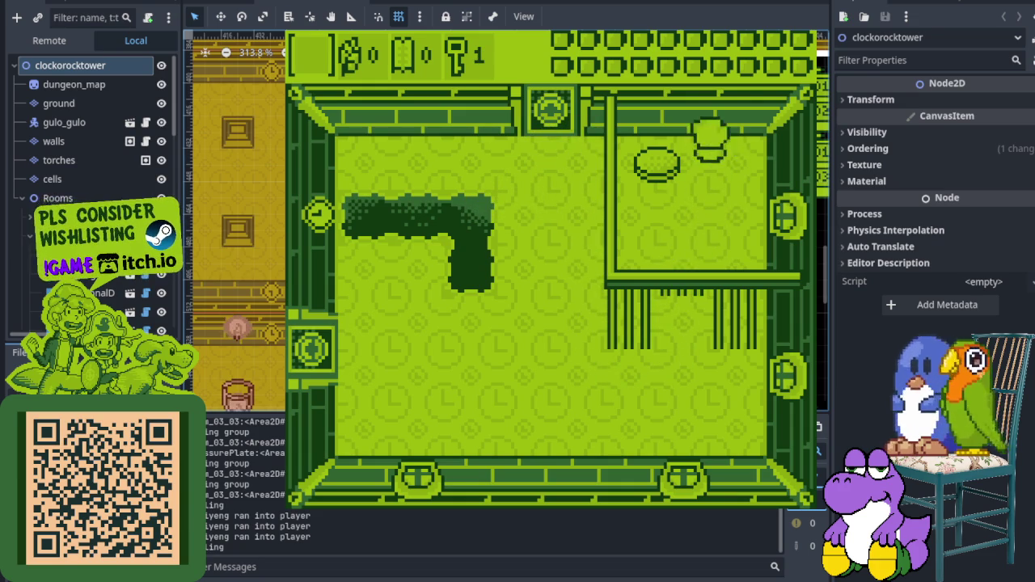
Step: Step on the pot to open the doors and walk left through the adjacent rooms
{"action": "key", "text": "Left"}
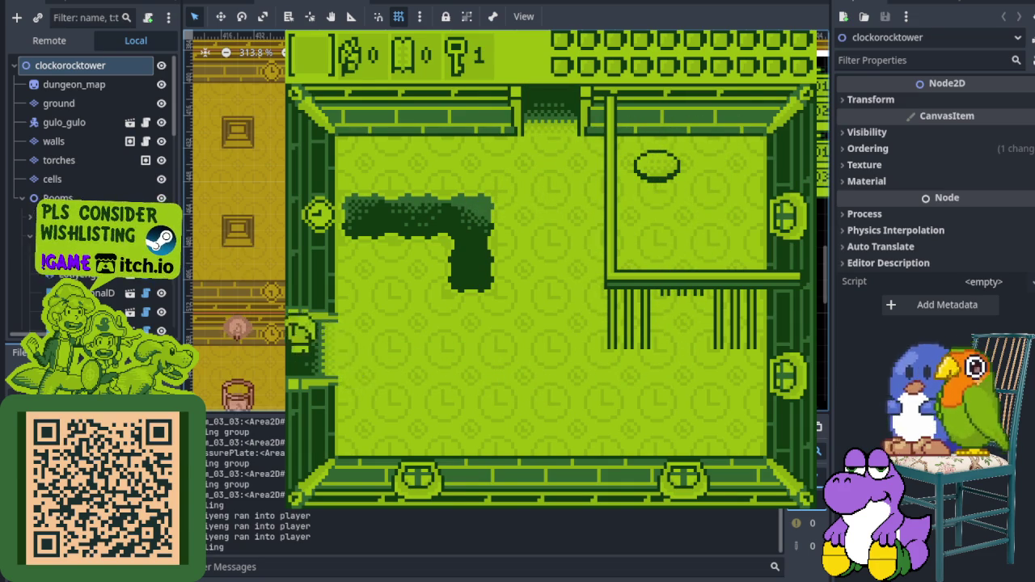
{"action": "key", "text": "Left"}
{"action": "key", "text": "Up"}
{"action": "key", "text": "Left"}
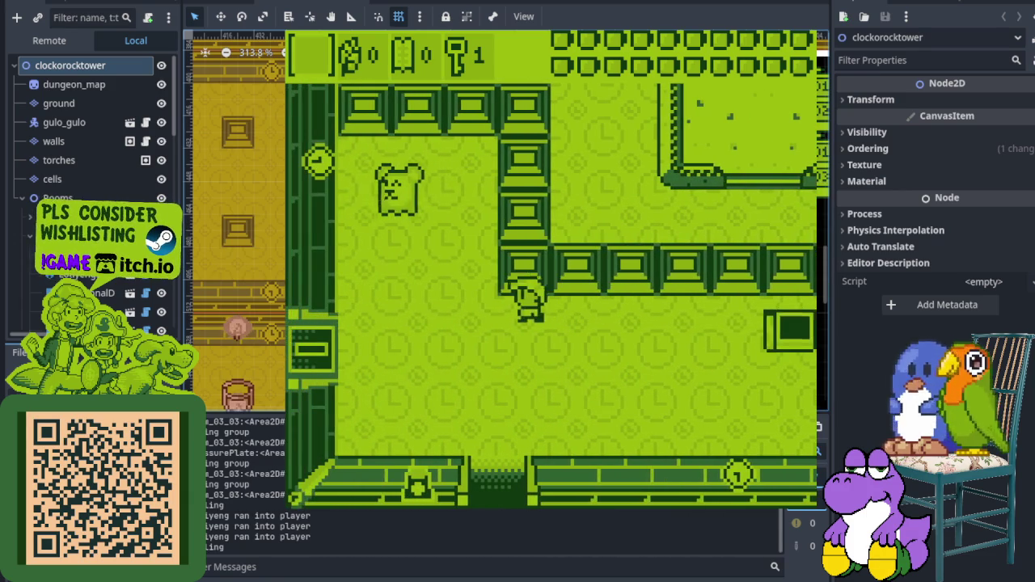
{"action": "key", "text": "Down"}
{"action": "key", "text": "Left"}
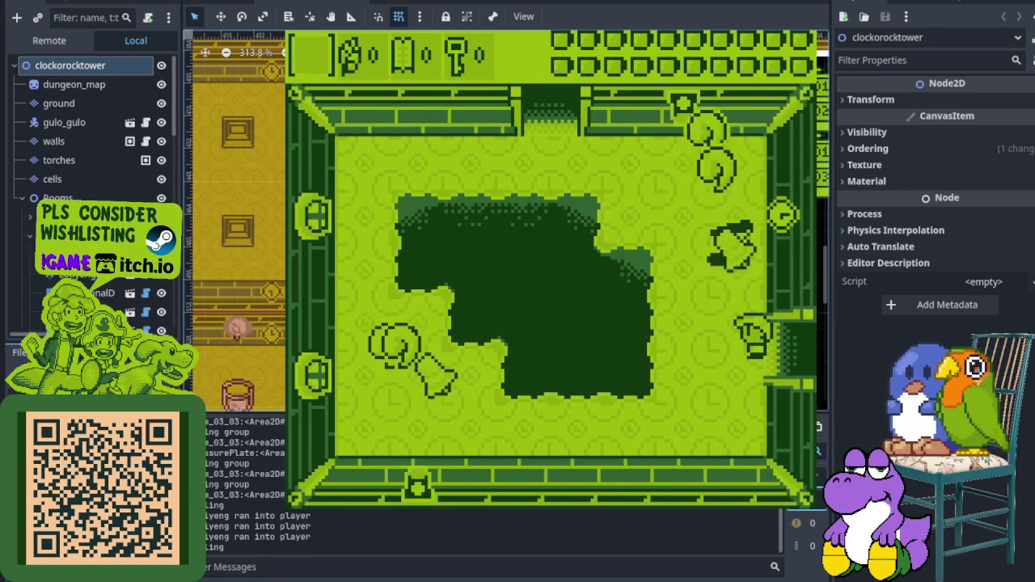
Step: Cross the two-goblet room and slash the black and bear enemies in the room to the left
{"action": "key", "text": "Up"}
{"action": "key", "text": "Left"}
{"action": "key", "text": "Up"}
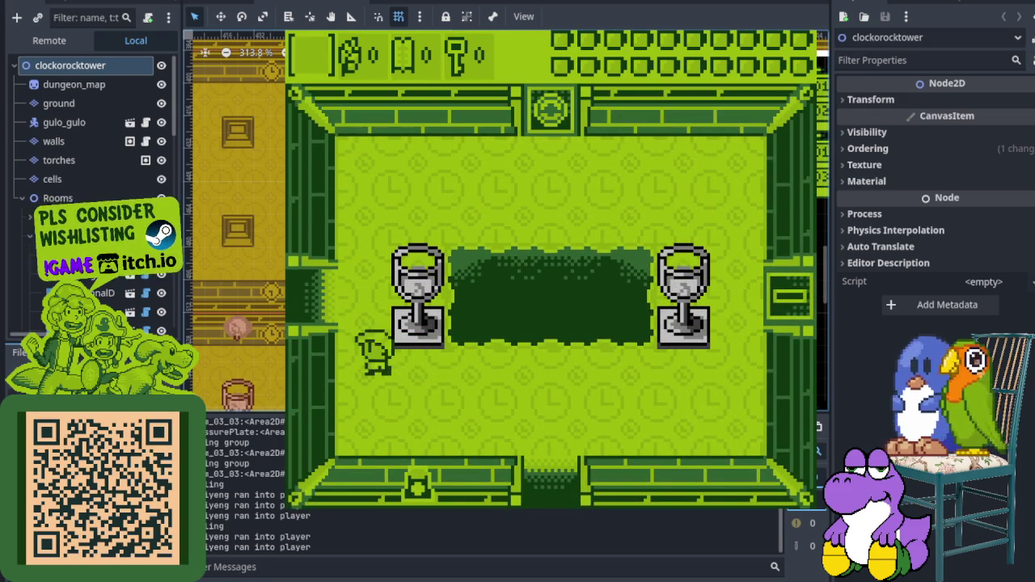
{"action": "key", "text": "Left"}
{"action": "key", "text": "Down"}
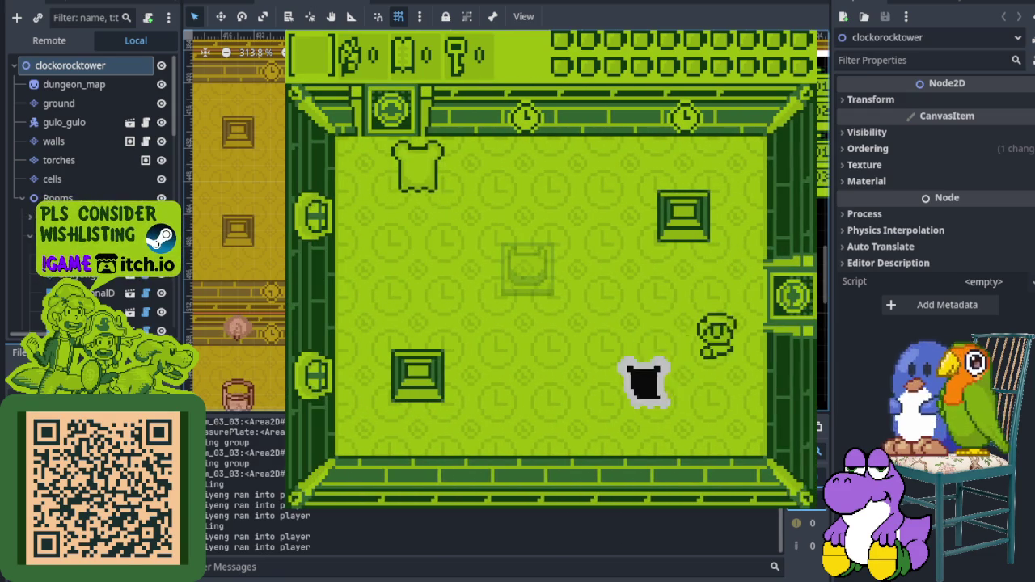
{"action": "key", "text": "Left"}
{"action": "key", "text": "Up"}
{"action": "key", "text": "Up"}
{"action": "key", "text": "Left"}
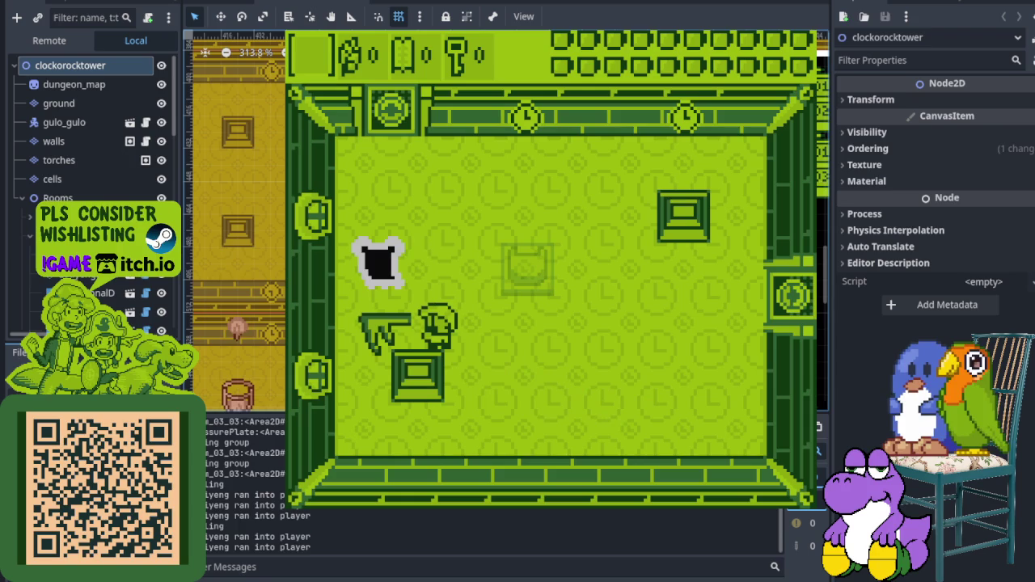
{"action": "key", "text": "Up"}
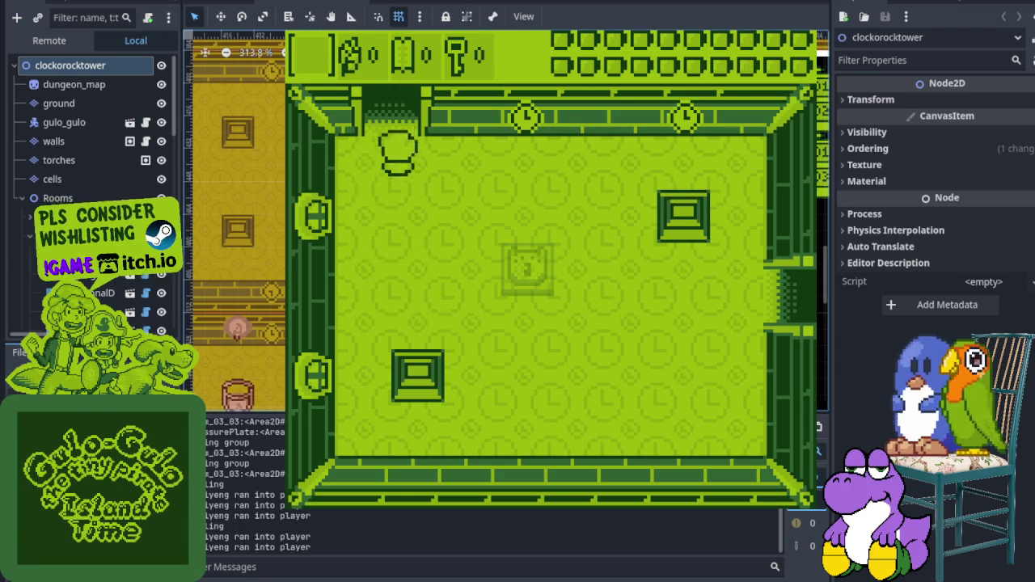
Step: Go through the top-left door, climb down the ladder, and enter the bell-enemy room
{"action": "key", "text": "Up"}
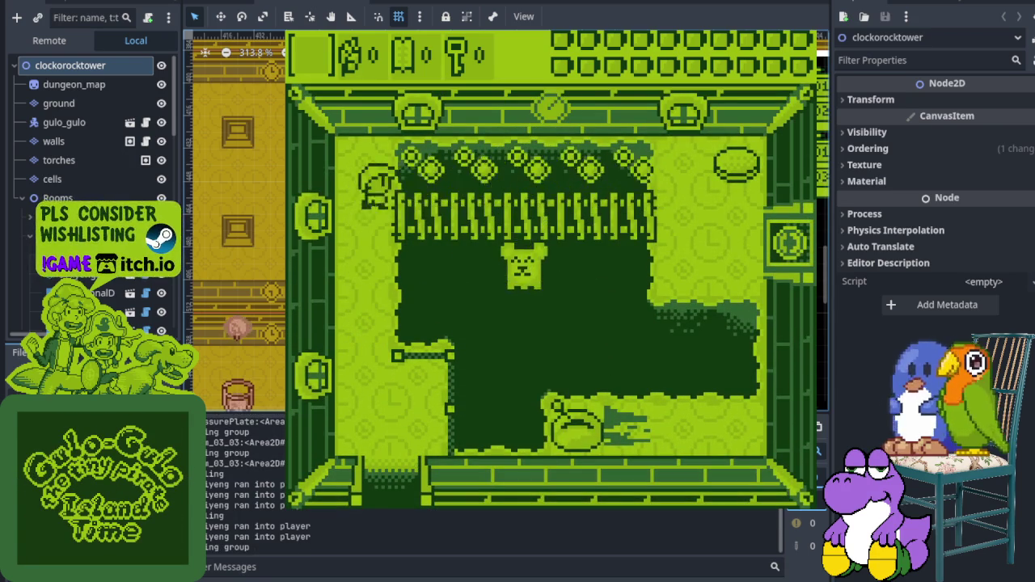
{"action": "key", "text": "Right"}
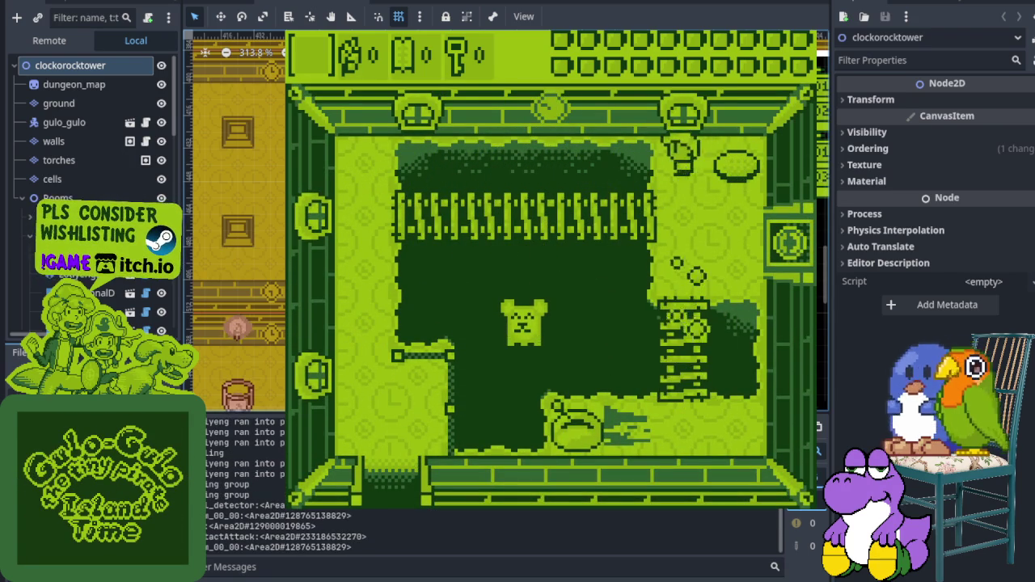
{"action": "key", "text": "Down"}
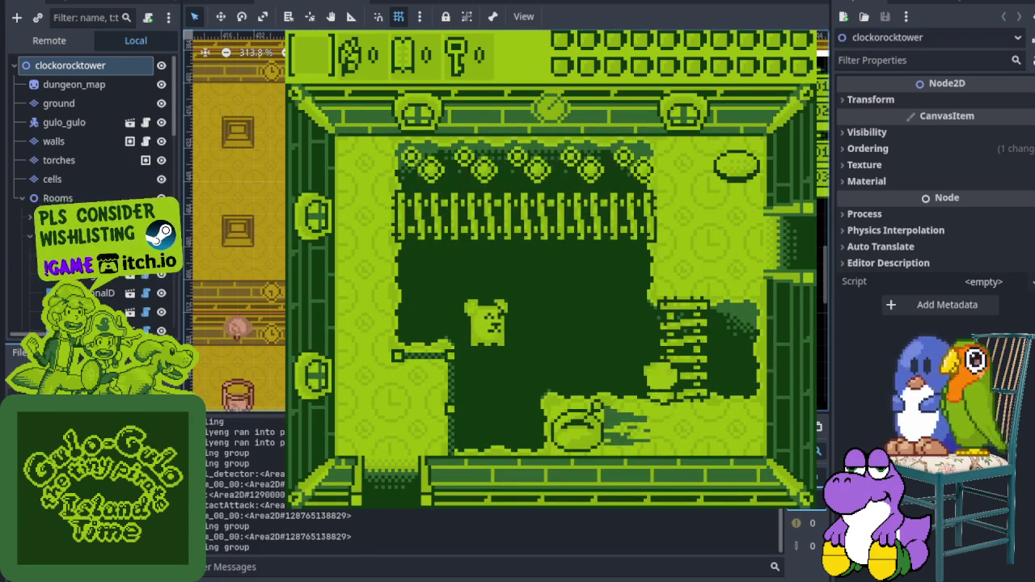
{"action": "key", "text": "Right"}
{"action": "key", "text": "Right"}
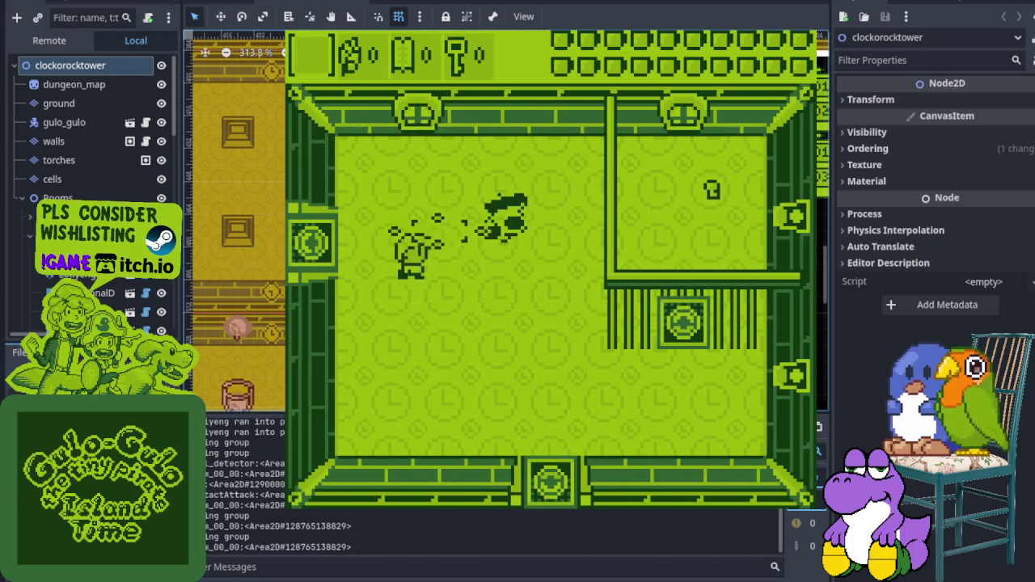
Step: Defeat both bell enemies with sword swings so the doors open
{"action": "key", "text": "Right"}
{"action": "key", "text": "Up"}
{"action": "key", "text": "Down"}
{"action": "key", "text": "Left"}
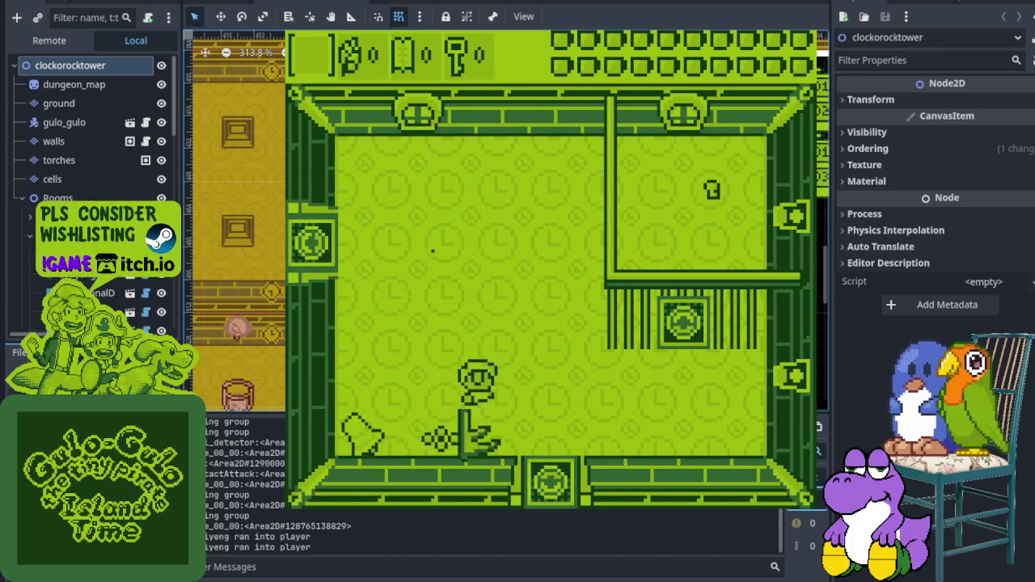
{"action": "key", "text": "Left"}
{"action": "key", "text": "Down"}
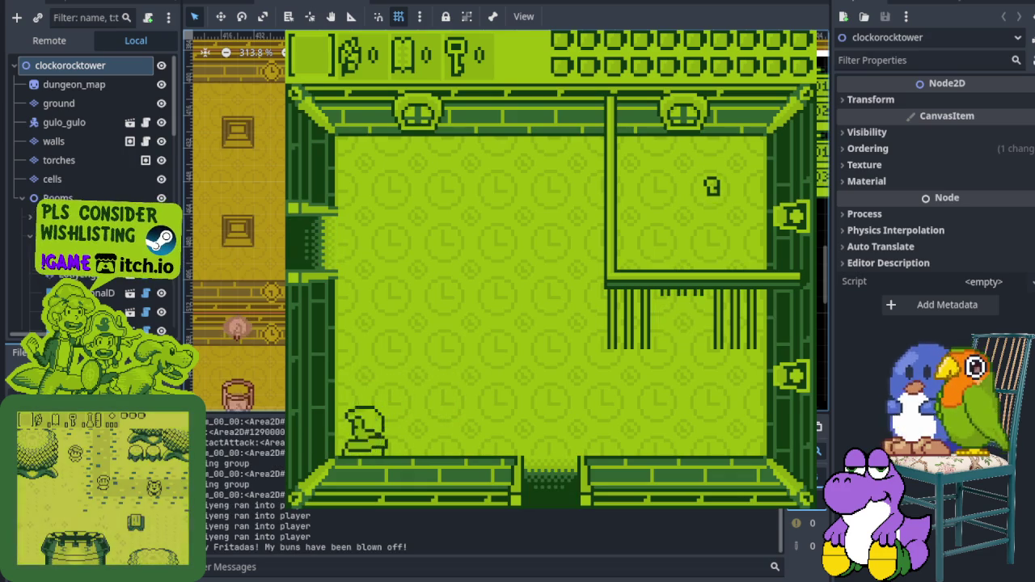
{"action": "key", "text": "x"}
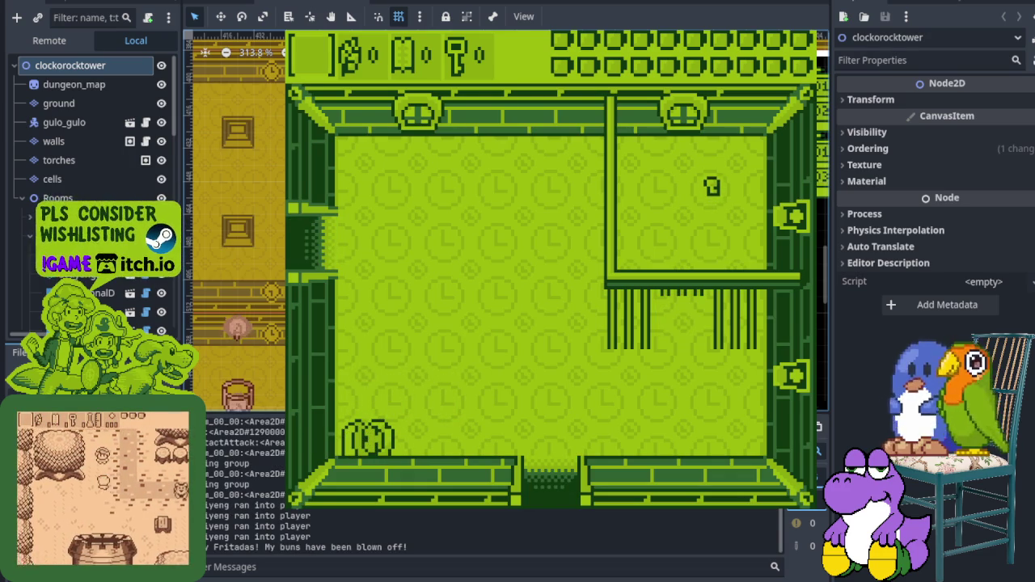
Step: Pick up the key and use it to unlock the next room's right door
{"action": "key", "text": "Right"}
{"action": "key", "text": "Right"}
{"action": "key", "text": "Up"}
{"action": "key", "text": "Down"}
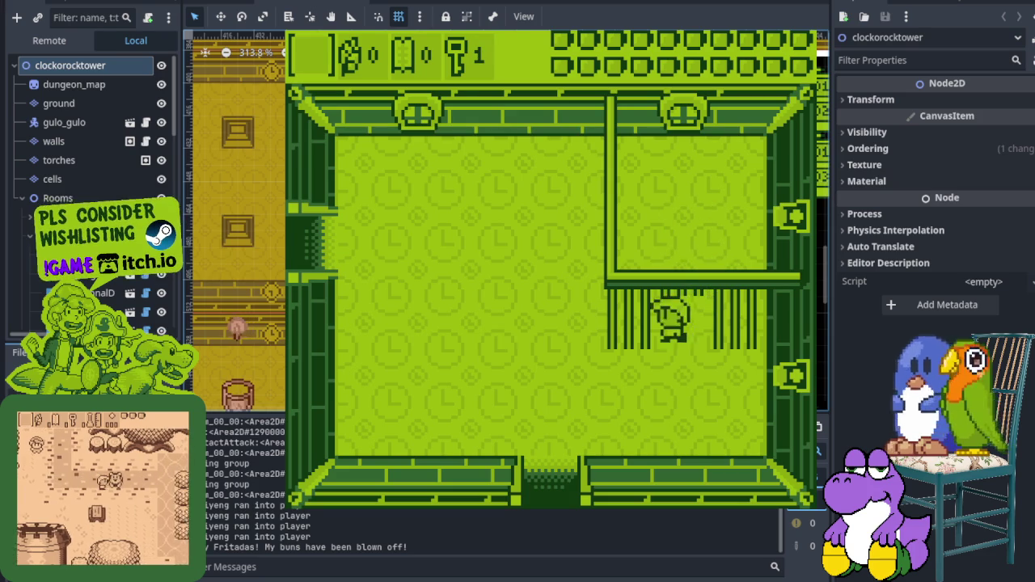
{"action": "key", "text": "Left"}
{"action": "key", "text": "Down"}
{"action": "key", "text": "Right"}
{"action": "key", "text": "Down"}
{"action": "key", "text": "Right"}
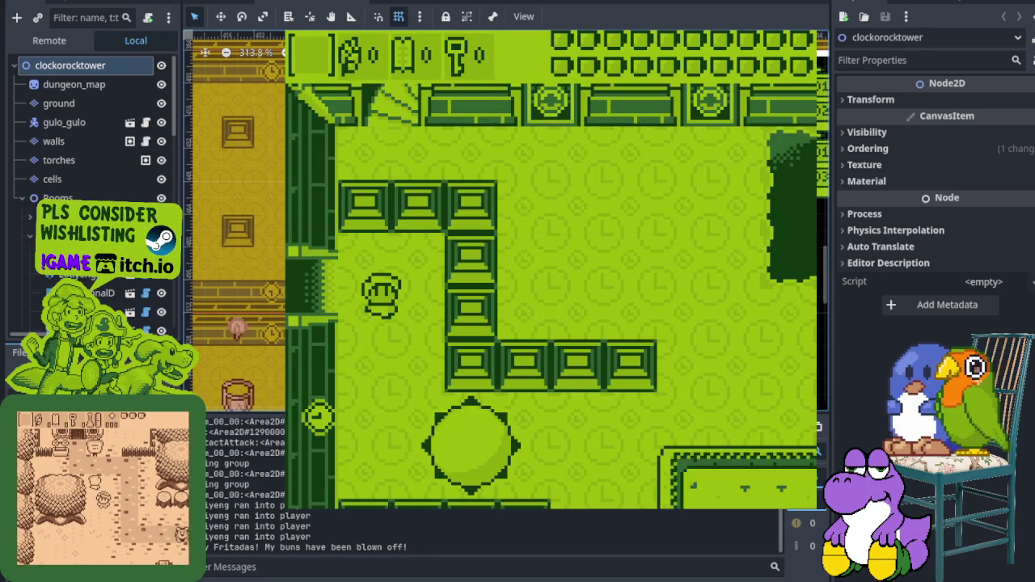
Step: Walk around the pit and deeper into the room, then up and left
{"action": "key", "text": "Up"}
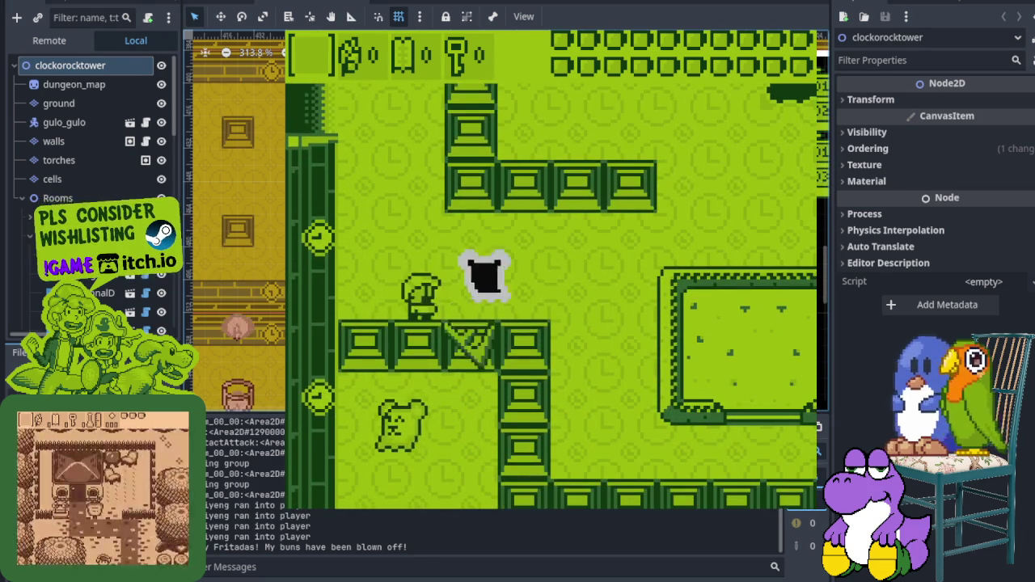
{"action": "key", "text": "Down"}
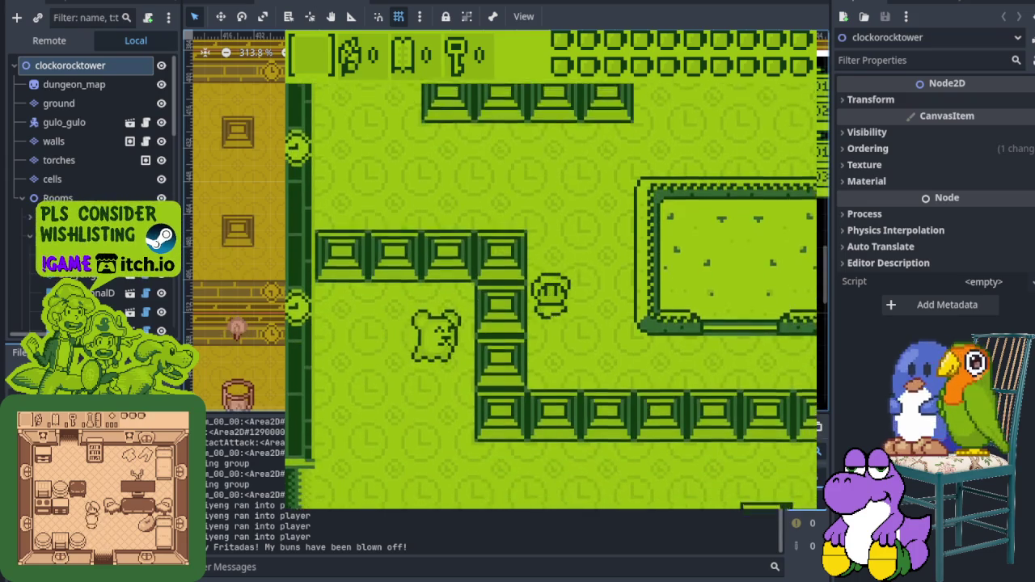
{"action": "key", "text": "Right"}
{"action": "key", "text": "Up"}
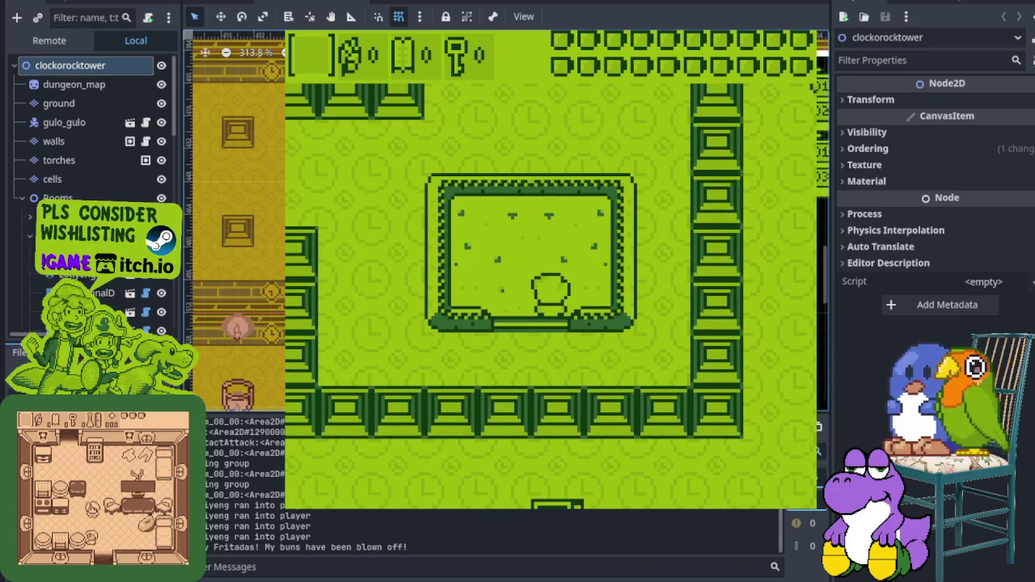
{"action": "key", "text": "Down"}
{"action": "key", "text": "Right"}
{"action": "key", "text": "Up"}
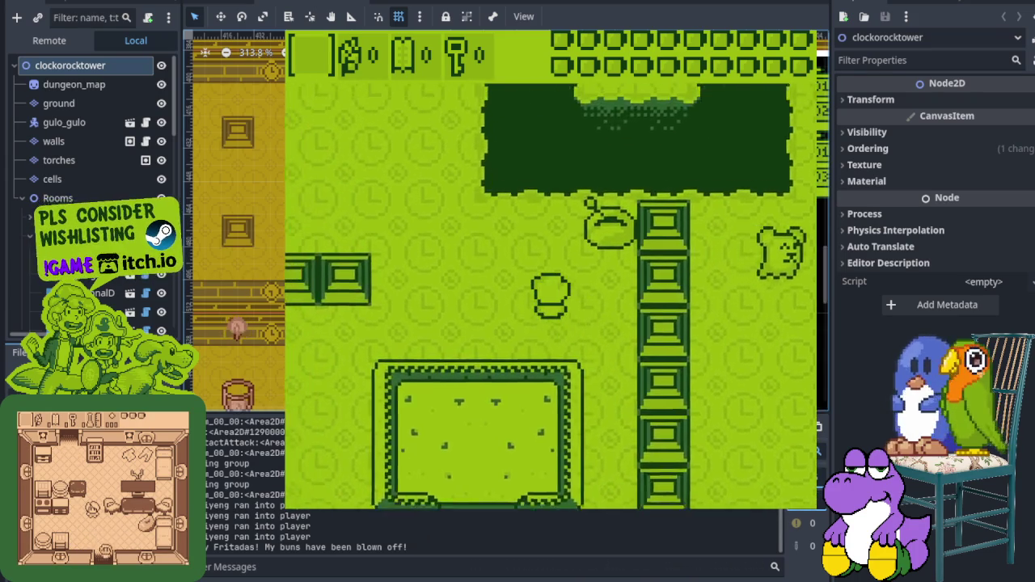
{"action": "key", "text": "Left"}
{"action": "key", "text": "Up"}
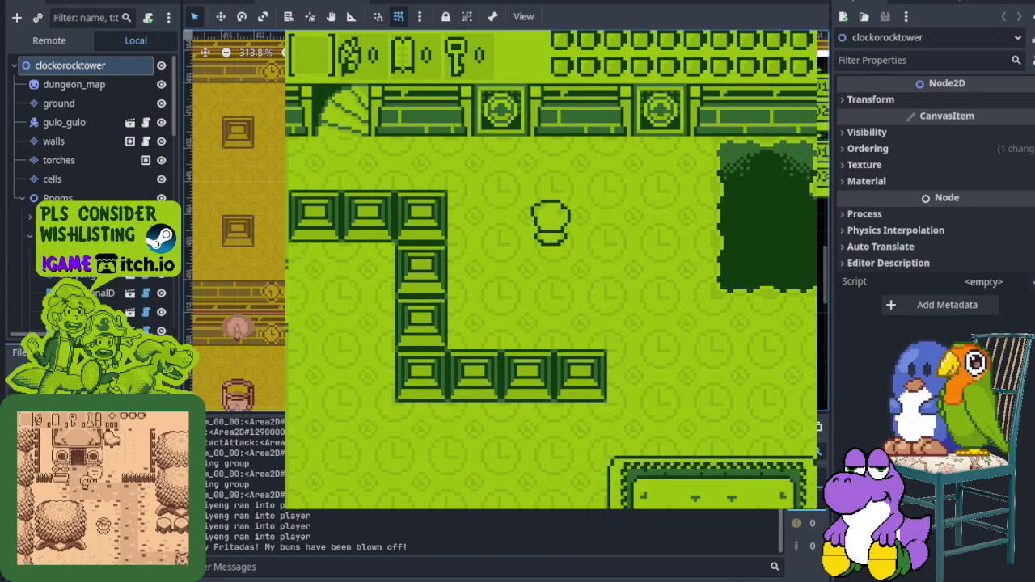
{"action": "key", "text": "Left"}
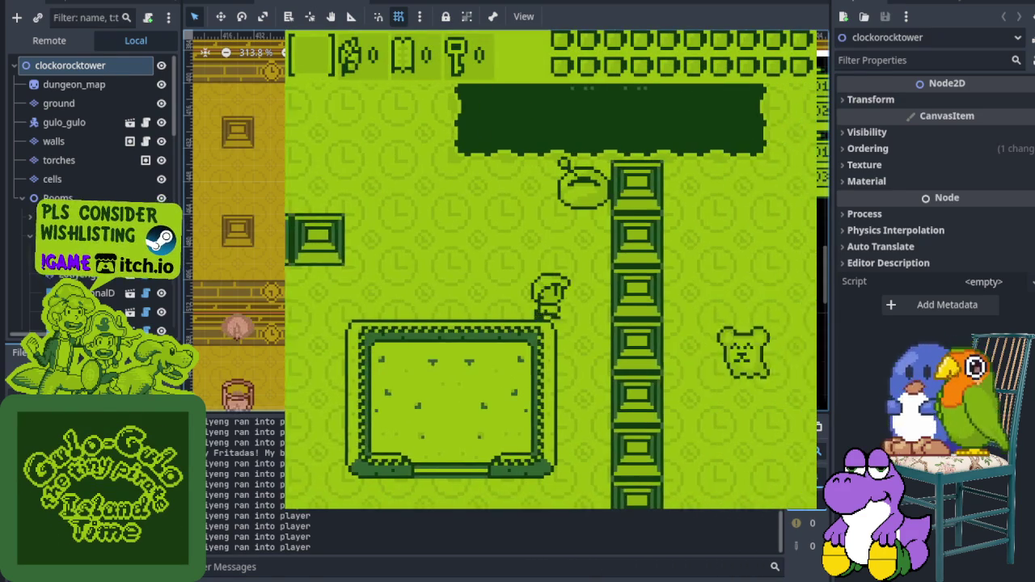
Step: Walk past the ladder and up into the next room
{"action": "key", "text": "Right"}
{"action": "key", "text": "Down"}
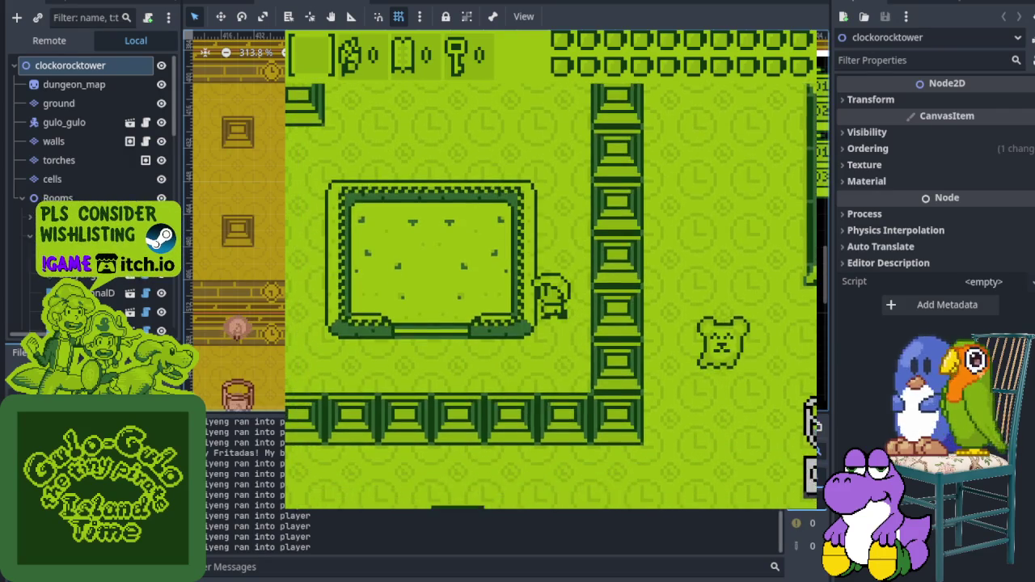
{"action": "key", "text": "Up"}
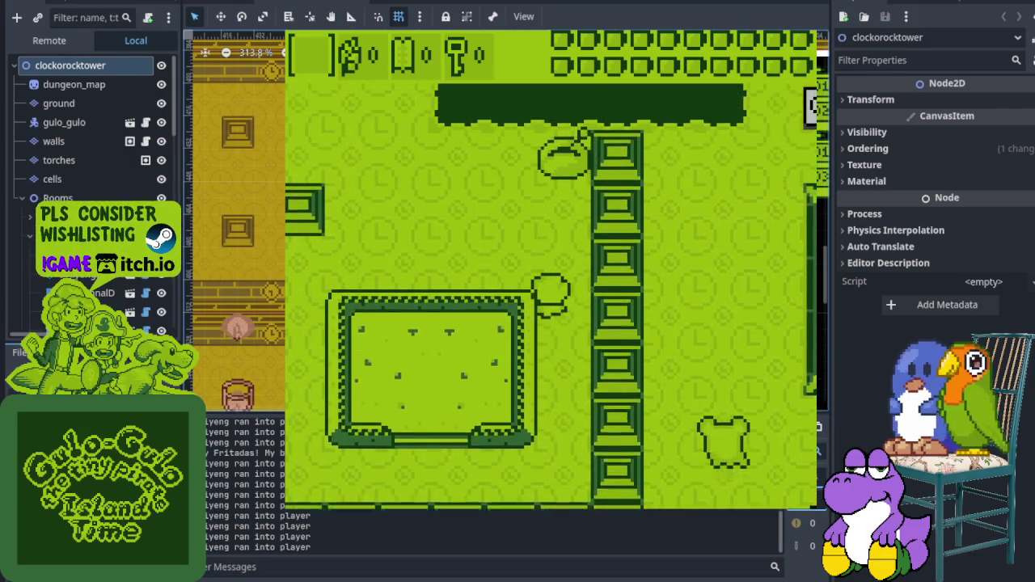
{"action": "key", "text": "Up"}
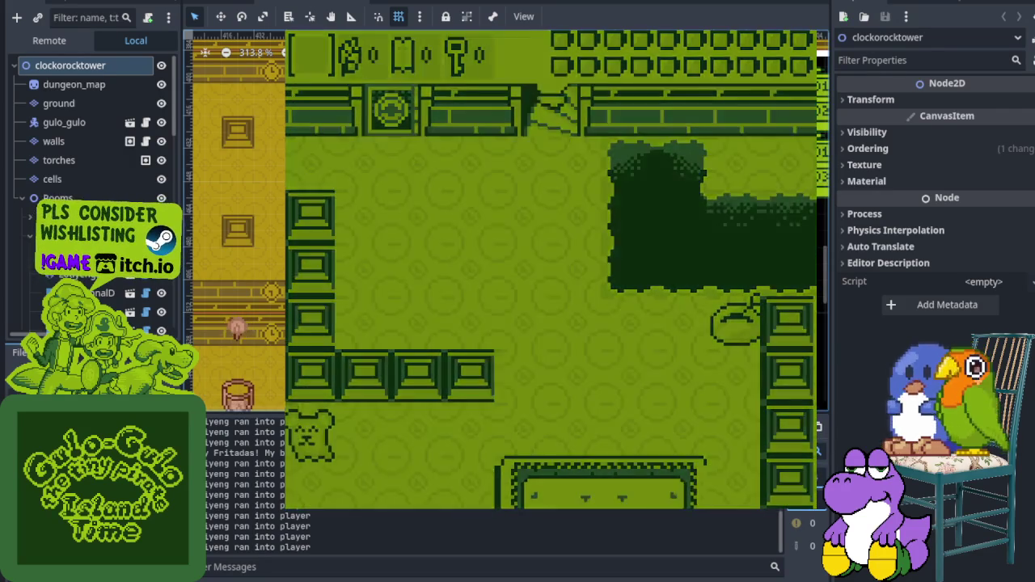
{"action": "key", "text": "Left"}
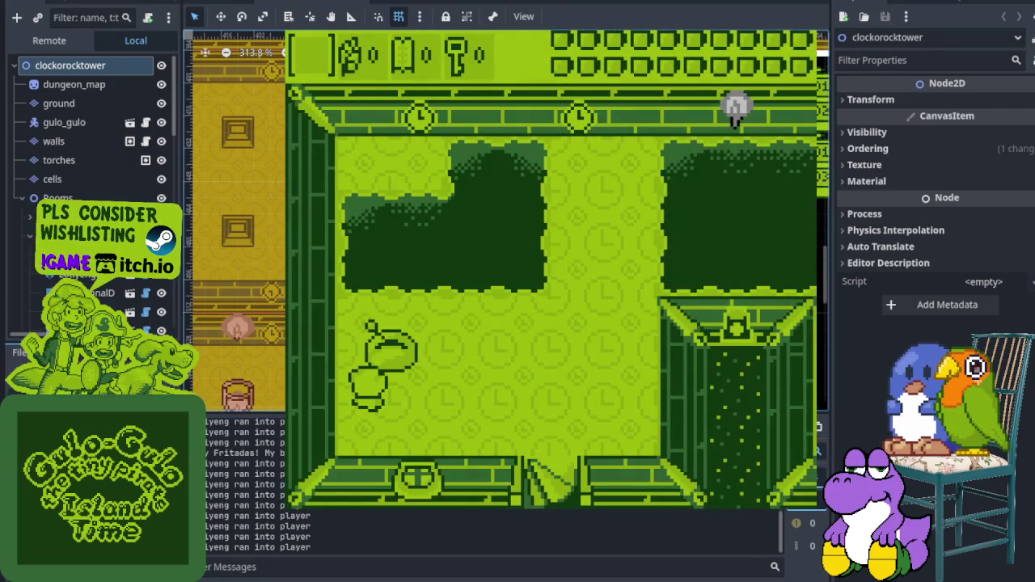
{"action": "key", "text": "Up"}
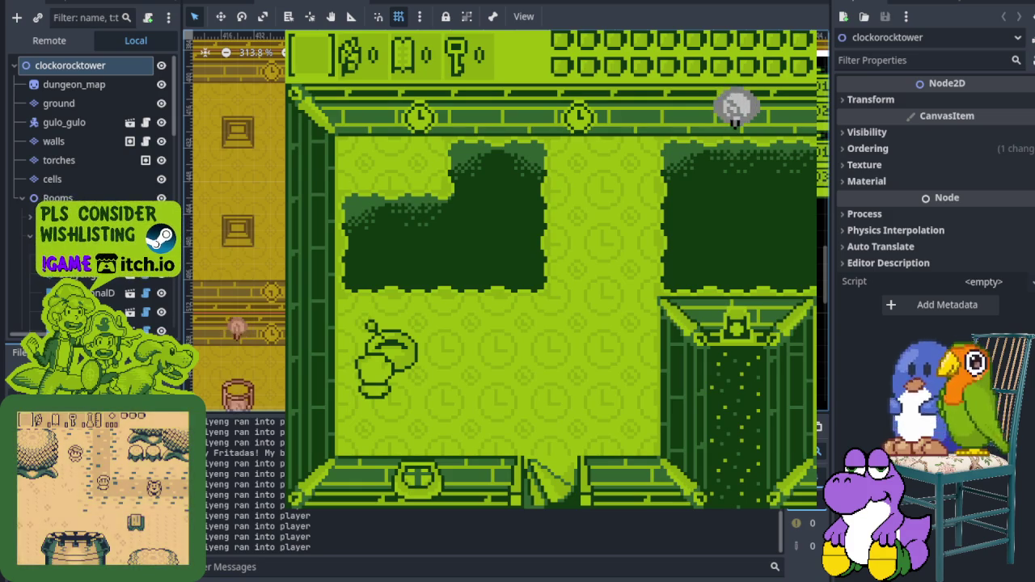
Step: Walk around the pot room through the striped grass to the pot by the door
{"action": "key", "text": "Right"}
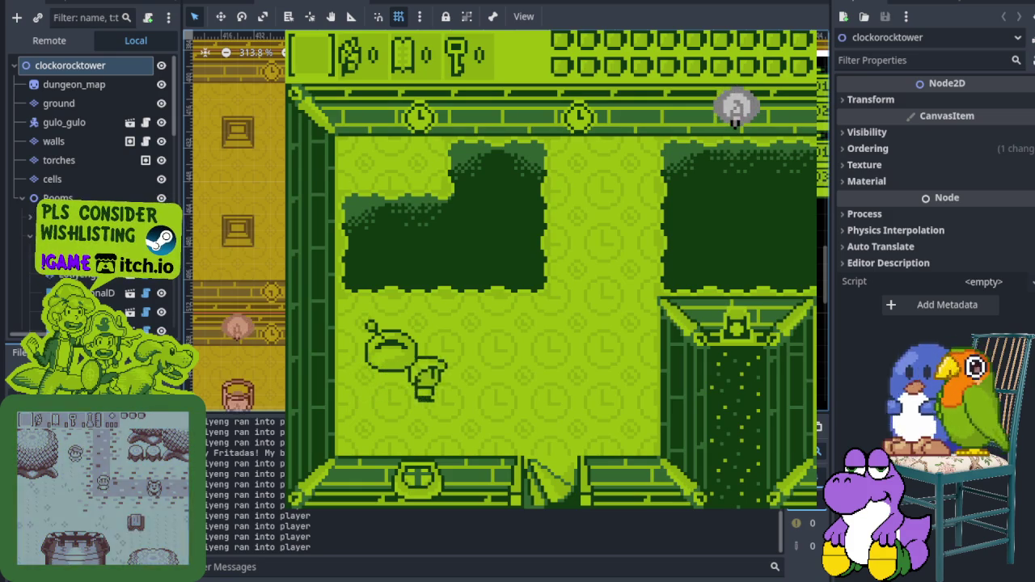
{"action": "key", "text": "Down"}
{"action": "key", "text": "Up"}
{"action": "key", "text": "Right"}
{"action": "key", "text": "Right"}
{"action": "key", "text": "Up"}
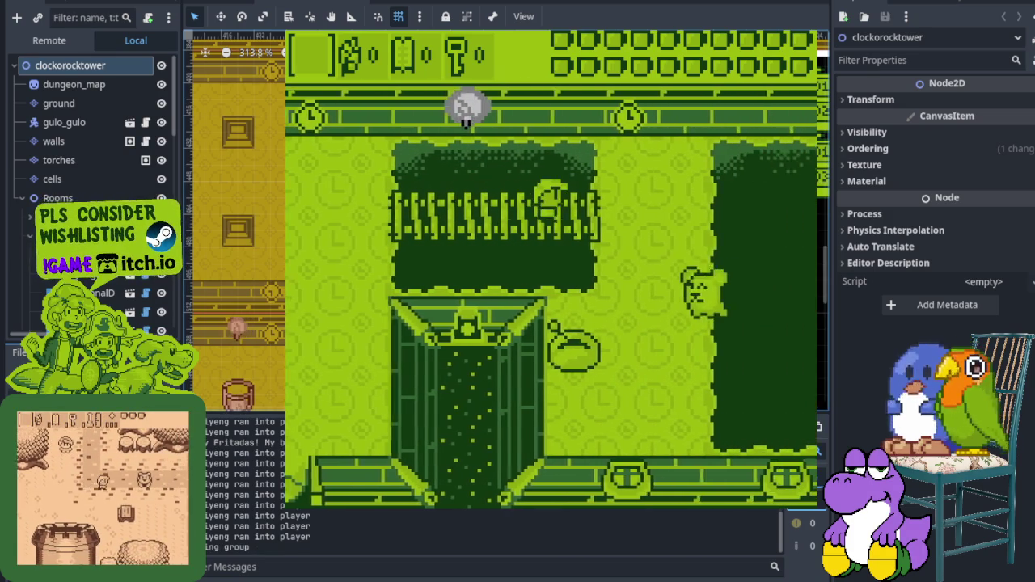
{"action": "key", "text": "Right"}
{"action": "key", "text": "Down"}
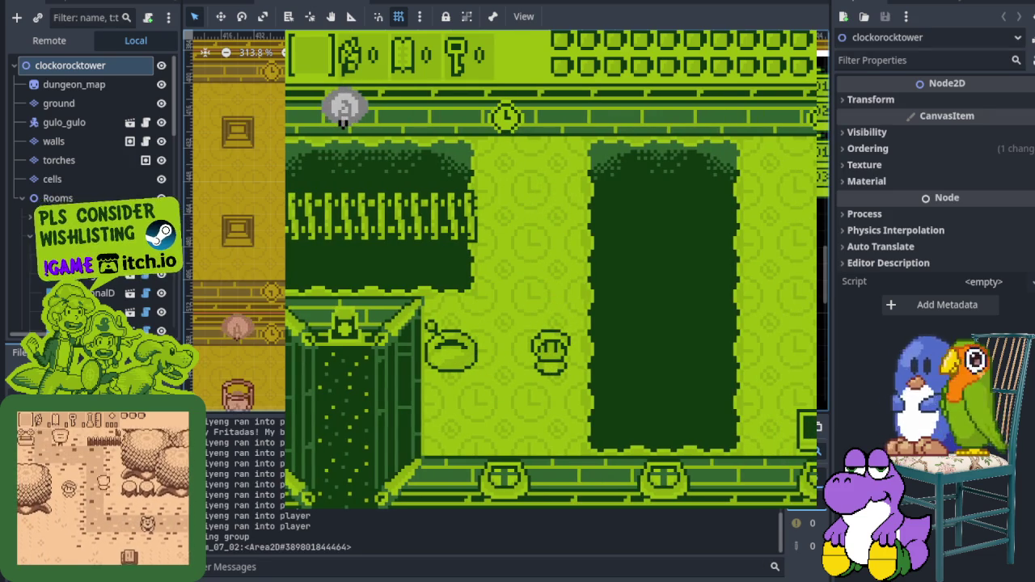
{"action": "key", "text": "Left"}
Step: Walk right into the next room and up through its top door
{"action": "key", "text": "Right"}
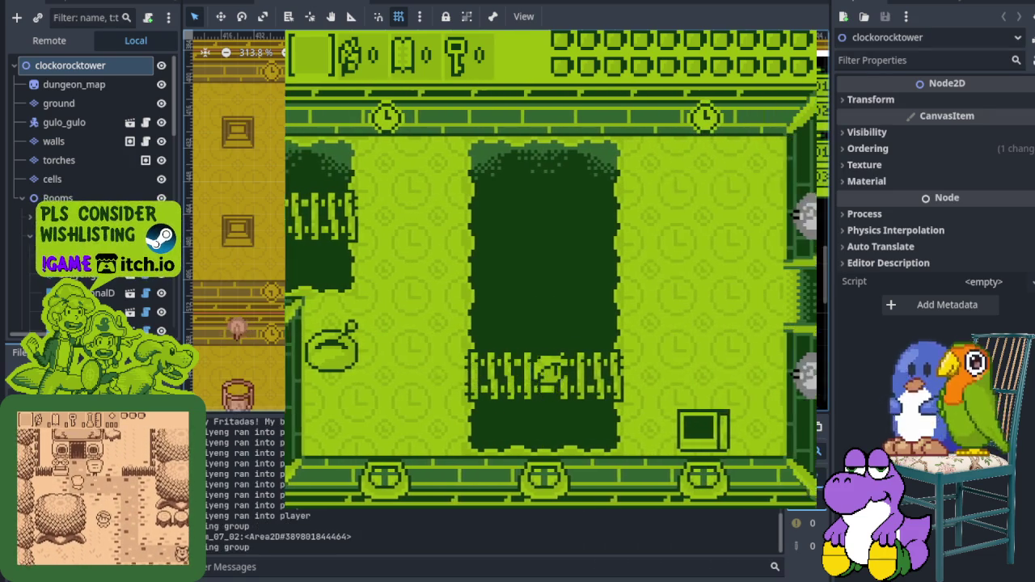
{"action": "key", "text": "Up"}
{"action": "key", "text": "Right"}
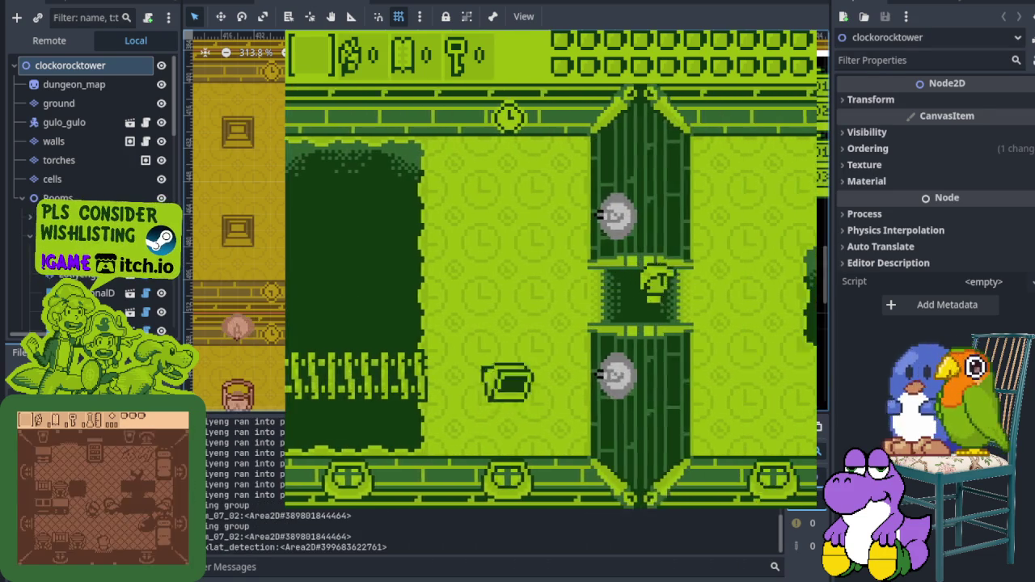
{"action": "key", "text": "Up"}
{"action": "key", "text": "Right"}
{"action": "key", "text": "Up"}
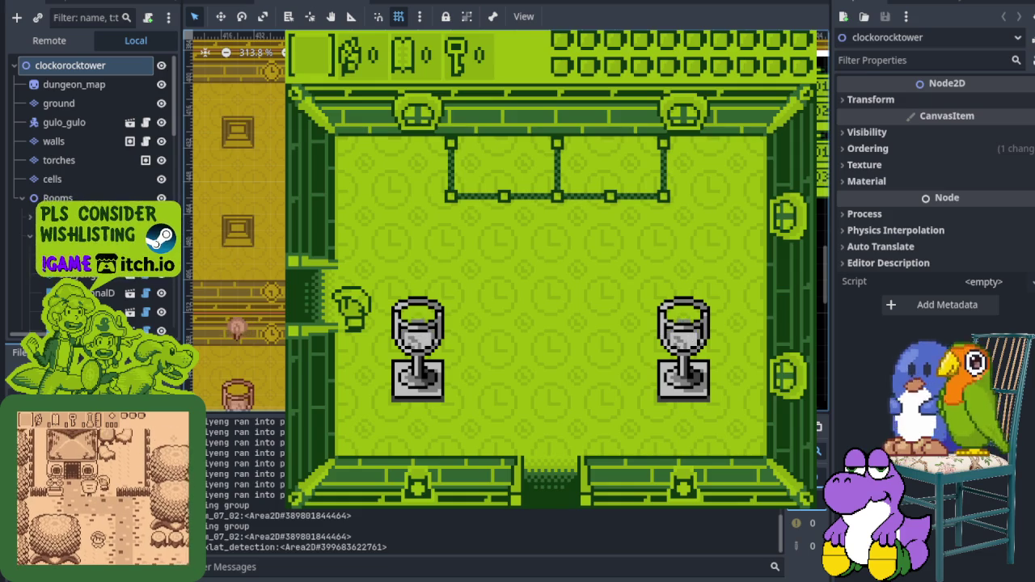
Step: Walk the player through the west door, down the room's west side, and into the corridor
{"action": "key", "text": "Left"}
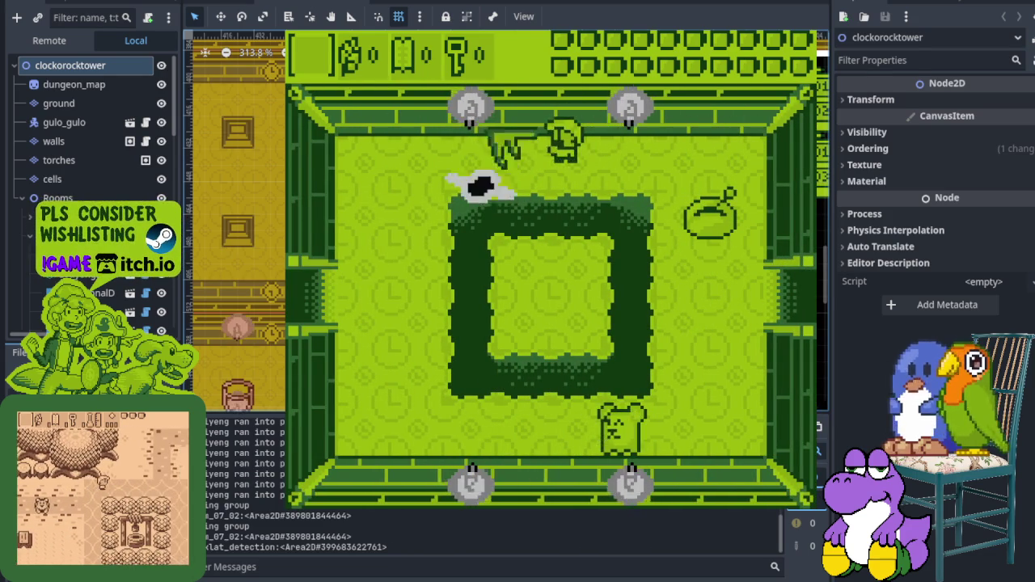
{"action": "key", "text": "Left"}
{"action": "key", "text": "Down"}
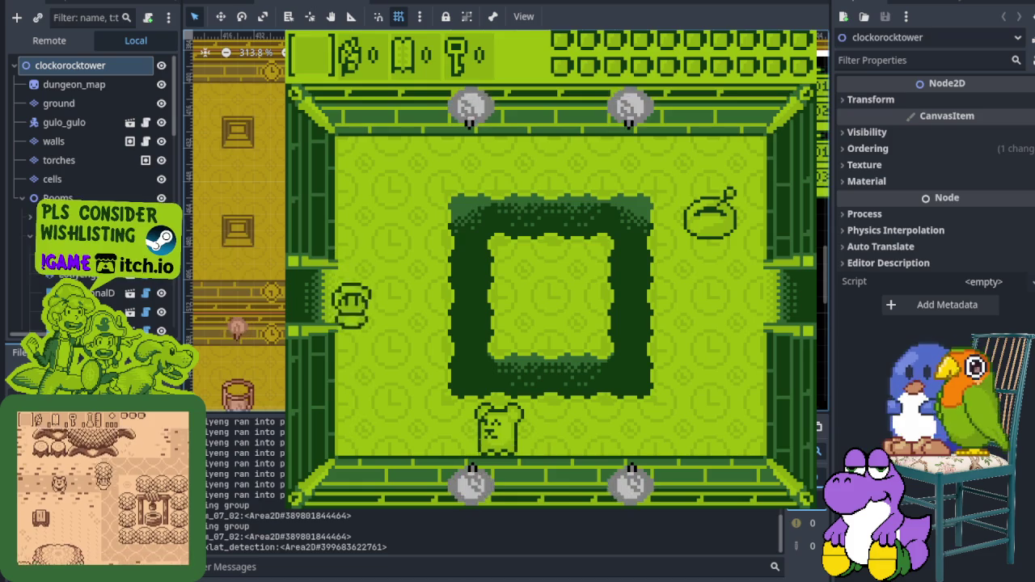
{"action": "key", "text": "Left"}
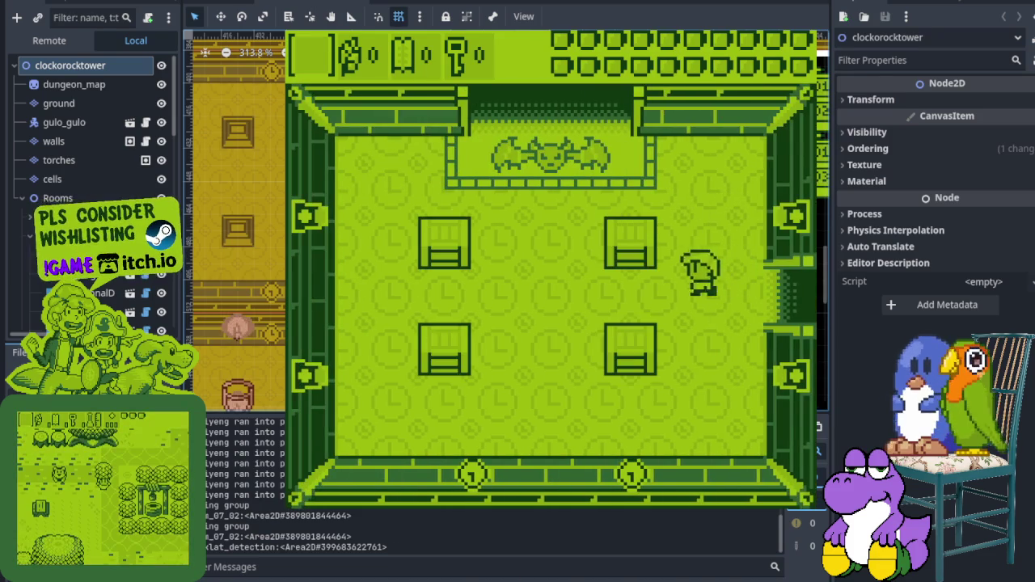
Step: Walk north into the empty room, stop the playtest with F8, and switch to the working areas artwork
{"action": "key", "text": "Up"}
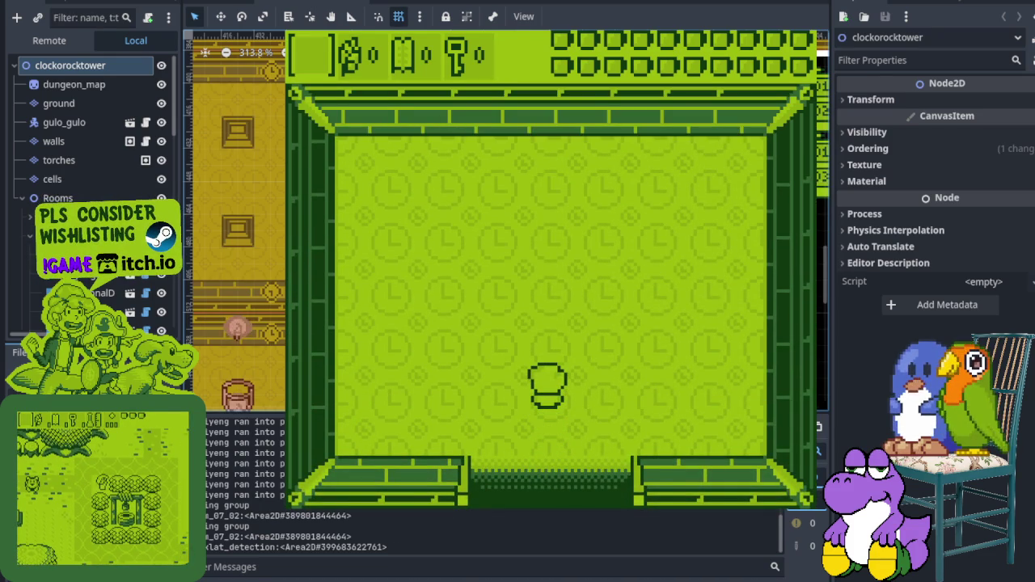
{"action": "key", "text": "F8"}
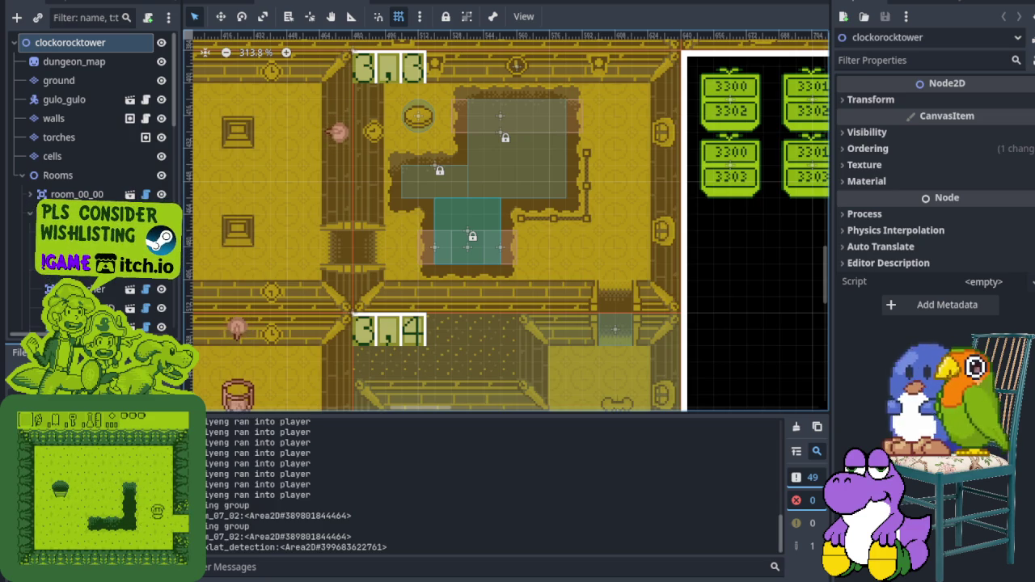
{"action": "key", "text": "alt+Tab"}
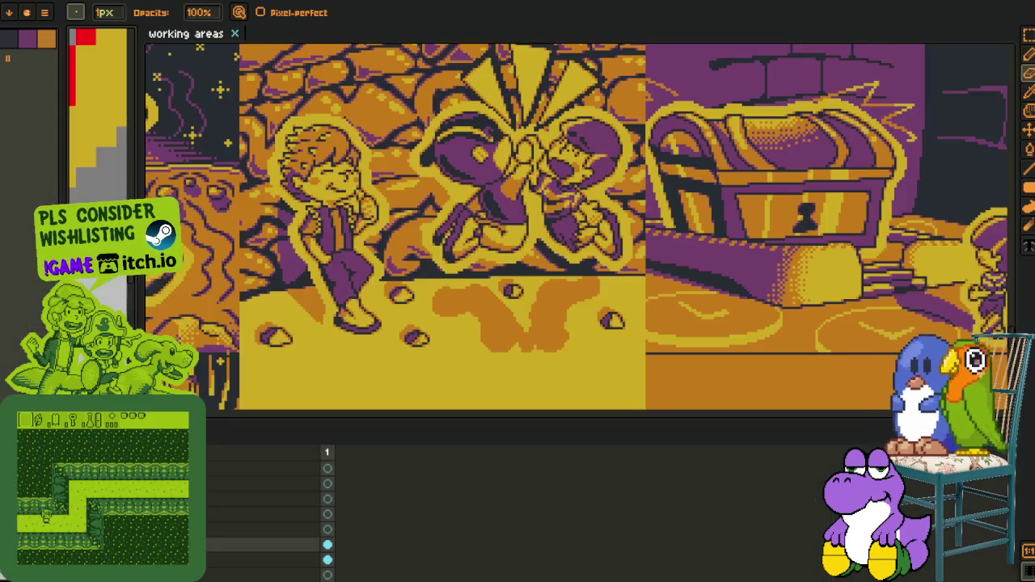
Step: Zoom in on the kid leaning on the chest and widen the split canvas's left pane
{"action": "mouse_move", "coordinate": [559, 251]}
{"action": "left_mouse_down"}
{"action": "mouse_move", "coordinate": [470, 95]}
{"action": "mouse_move", "coordinate": [466, 48]}
{"action": "left_mouse_up"}
{"action": "scroll", "coordinate": [470, 95], "scroll_direction": "up", "scroll_amount": 2}
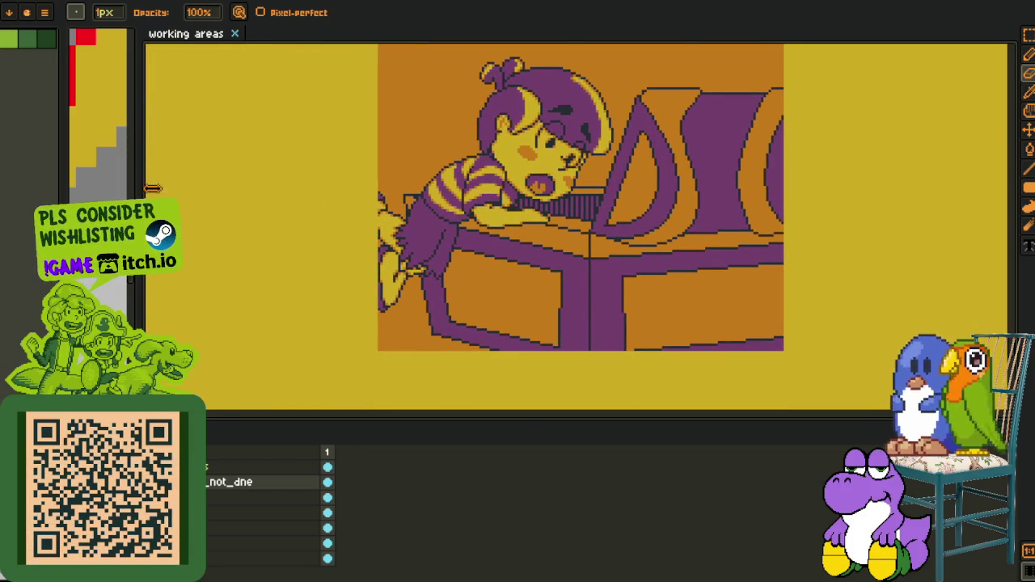
{"action": "left_click_drag", "start_coordinate": [141, 189], "coordinate": [748, 243]}
{"action": "scroll", "coordinate": [330, 218], "scroll_direction": "down", "scroll_amount": 5}
{"action": "scroll", "coordinate": [272, 273], "scroll_direction": "down", "scroll_amount": 3}
{"action": "scroll", "coordinate": [286, 259], "scroll_direction": "up", "scroll_amount": 3}
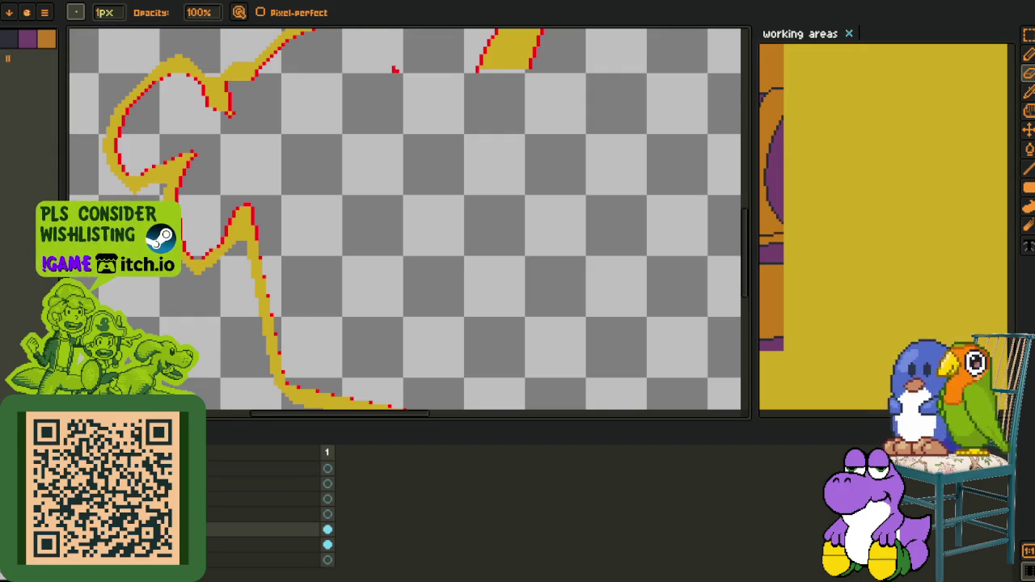
{"action": "scroll", "coordinate": [312, 278], "scroll_direction": "down", "scroll_amount": 2}
{"action": "scroll", "coordinate": [312, 277], "scroll_direction": "down", "scroll_amount": 1}
Step: Bring the whole coloured chest artwork into view at close zoom
{"action": "mouse_move", "coordinate": [385, 260]}
{"action": "left_mouse_down"}
{"action": "mouse_move", "coordinate": [312, 277]}
{"action": "mouse_move", "coordinate": [321, 259]}
{"action": "left_mouse_up"}
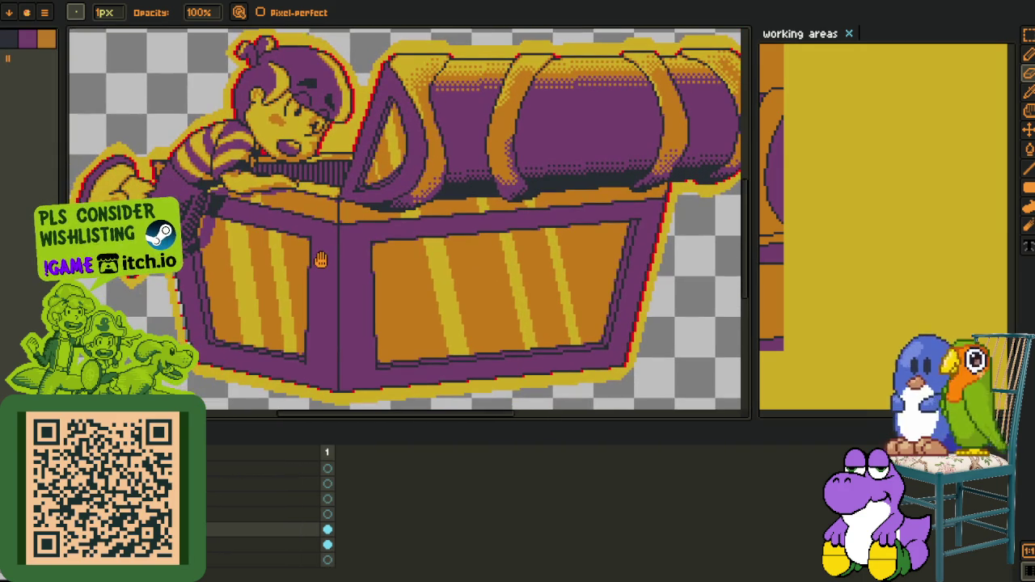
{"action": "scroll", "coordinate": [208, 340], "scroll_direction": "up", "scroll_amount": 2}
{"action": "scroll", "coordinate": [209, 340], "scroll_direction": "up", "scroll_amount": 3}
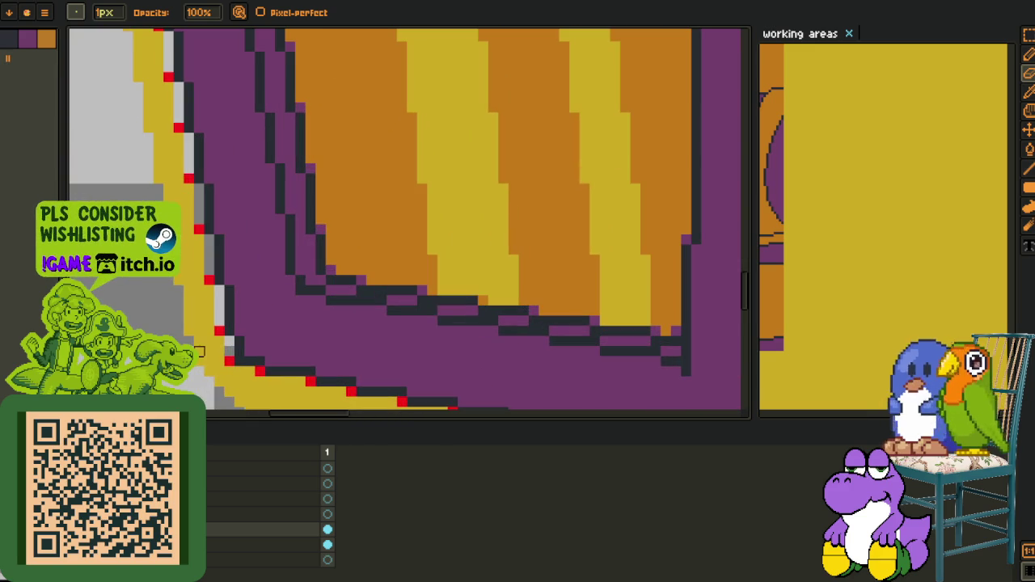
{"action": "scroll", "coordinate": [199, 341], "scroll_direction": "down", "scroll_amount": 1}
{"action": "scroll", "coordinate": [200, 343], "scroll_direction": "down", "scroll_amount": 2}
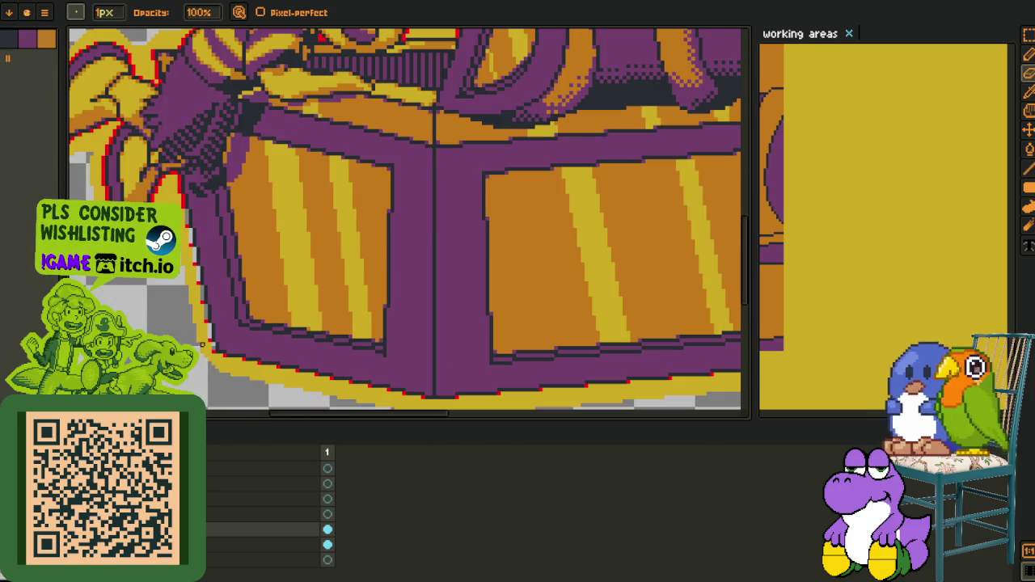
{"action": "scroll", "coordinate": [243, 348], "scroll_direction": "right", "scroll_amount": 2}
{"action": "scroll", "coordinate": [219, 364], "scroll_direction": "right", "scroll_amount": 2}
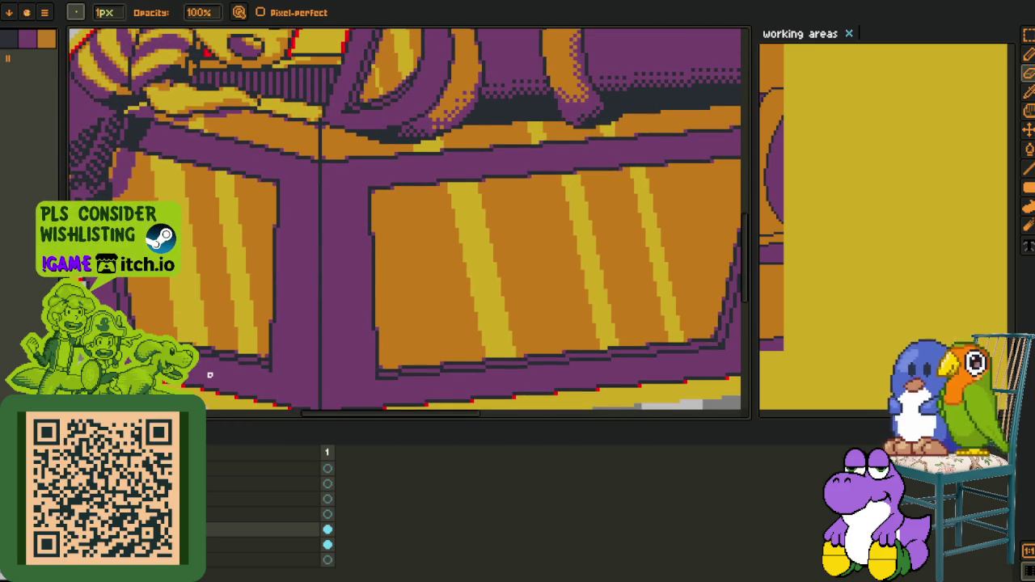
{"action": "scroll", "coordinate": [277, 233], "scroll_direction": "down", "scroll_amount": 2}
{"action": "key", "text": "o"}
{"action": "scroll", "coordinate": [254, 343], "scroll_direction": "up", "scroll_amount": 3}
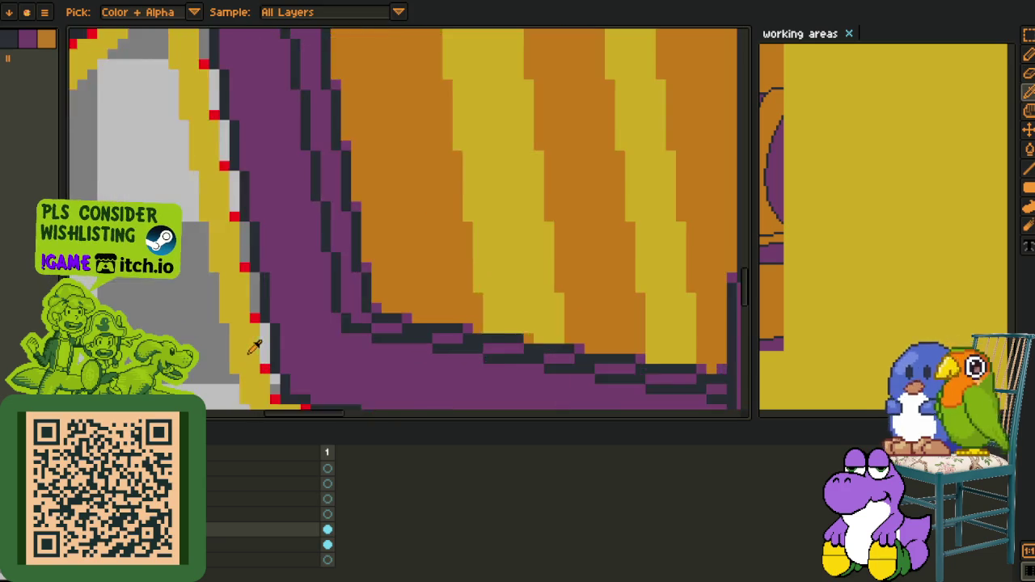
{"action": "scroll", "coordinate": [267, 363], "scroll_direction": "up", "scroll_amount": 2}
{"action": "scroll", "coordinate": [276, 392], "scroll_direction": "up", "scroll_amount": 2}
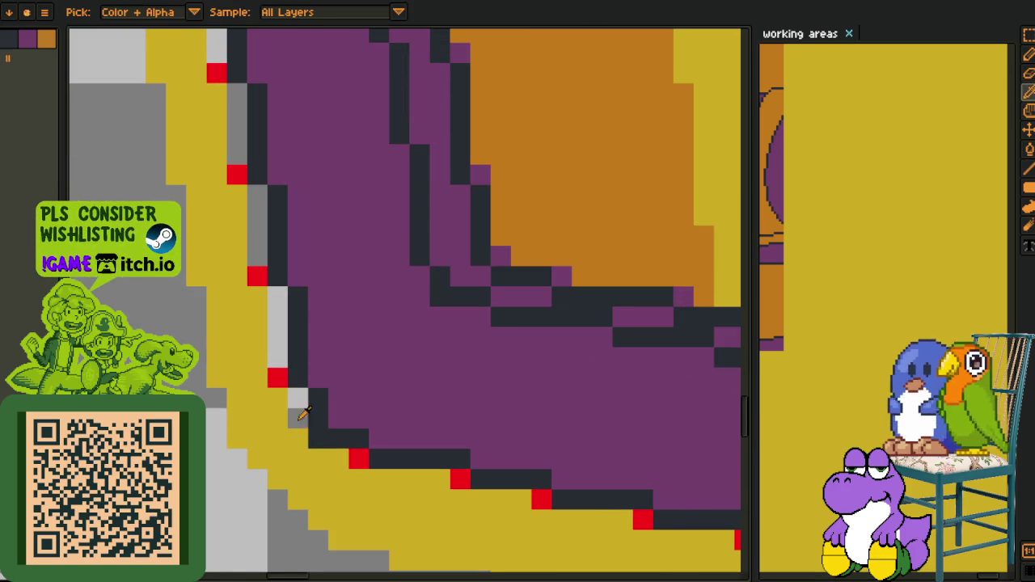
Step: Fill the grey gaps in the chest's lower-left outline with red pixels
{"action": "key", "text": "g"}
{"action": "left_click", "coordinate": [277, 377]}
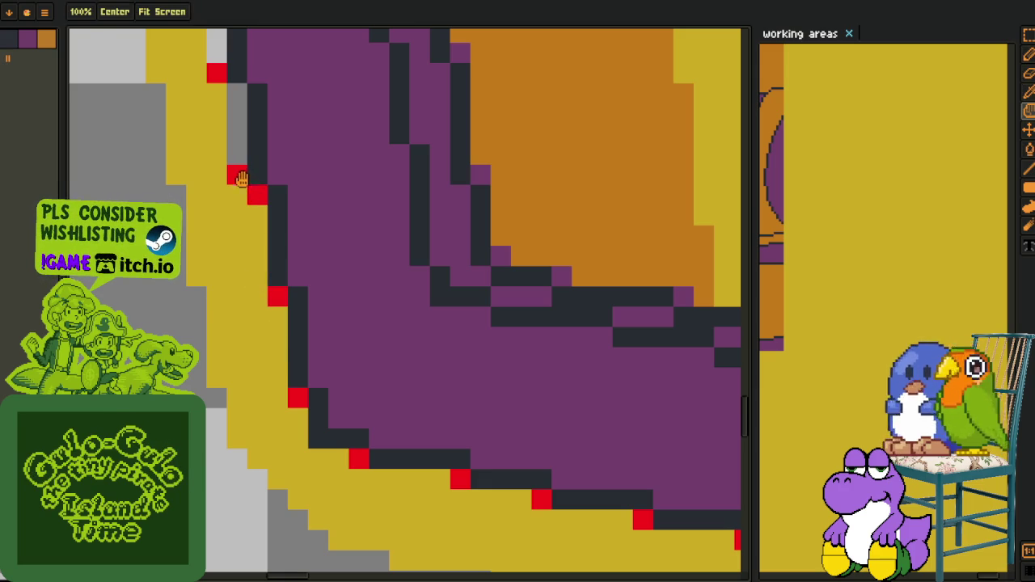
{"action": "left_click_drag", "start_coordinate": [257, 182], "coordinate": [319, 324]}
{"action": "left_click", "coordinate": [320, 421]}
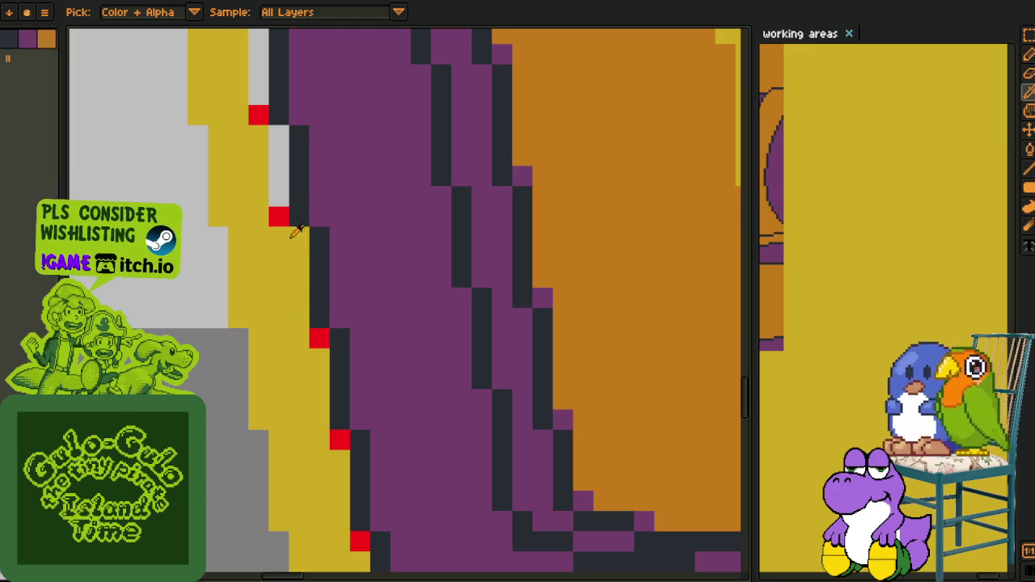
{"action": "left_click_drag", "start_coordinate": [296, 234], "coordinate": [310, 377]}
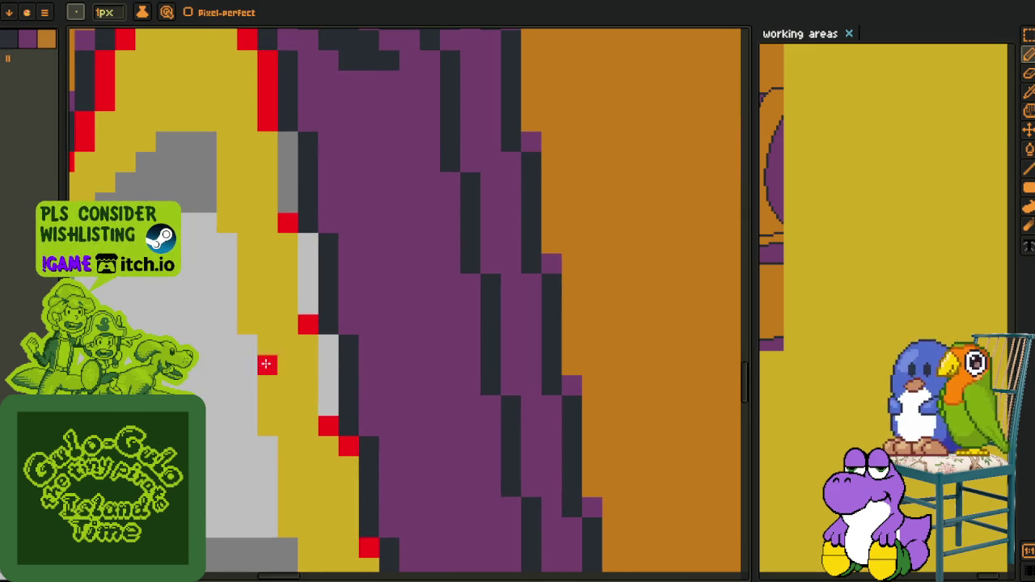
{"action": "left_click_drag", "start_coordinate": [325, 420], "coordinate": [327, 340]}
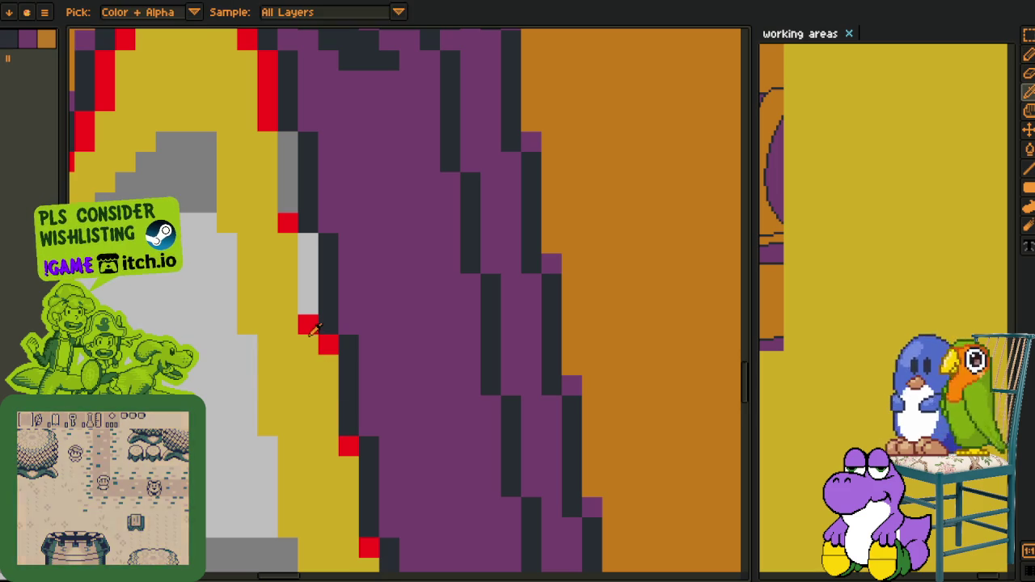
{"action": "left_click", "coordinate": [307, 244]}
Step: Repaint the stray red pixels along the outline yellow to straighten it
{"action": "key", "text": "alt"}
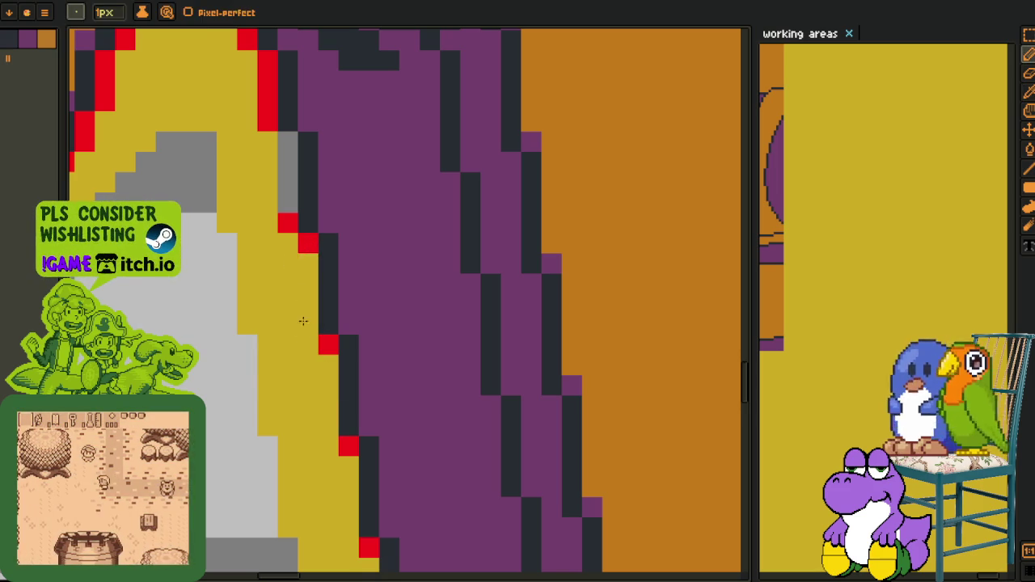
{"action": "left_click_drag", "start_coordinate": [288, 254], "coordinate": [296, 423]}
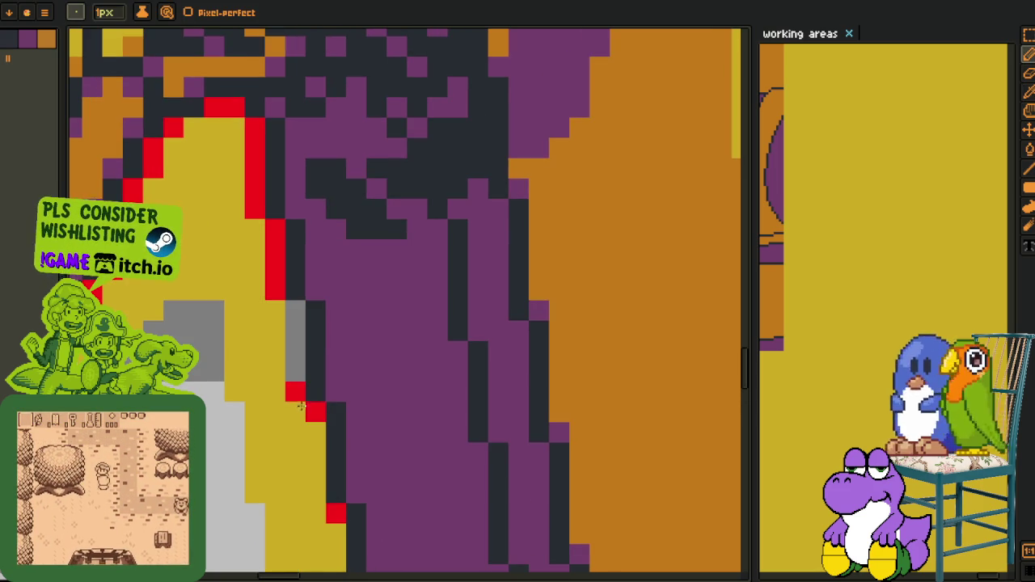
{"action": "left_click", "coordinate": [295, 310]}
{"action": "left_click", "coordinate": [280, 309], "text": "alt"}
{"action": "left_click_drag", "start_coordinate": [275, 295], "coordinate": [272, 256]}
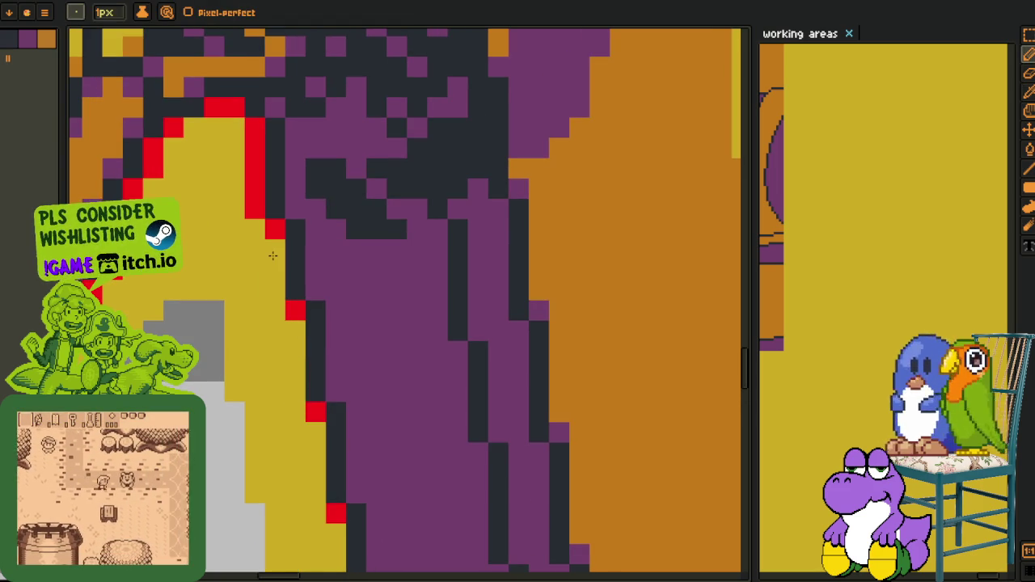
{"action": "key", "text": "alt"}
{"action": "mouse_move", "coordinate": [253, 194]}
{"action": "left_mouse_down"}
{"action": "mouse_move", "coordinate": [252, 156]}
{"action": "mouse_move", "coordinate": [431, 209]}
{"action": "left_mouse_up"}
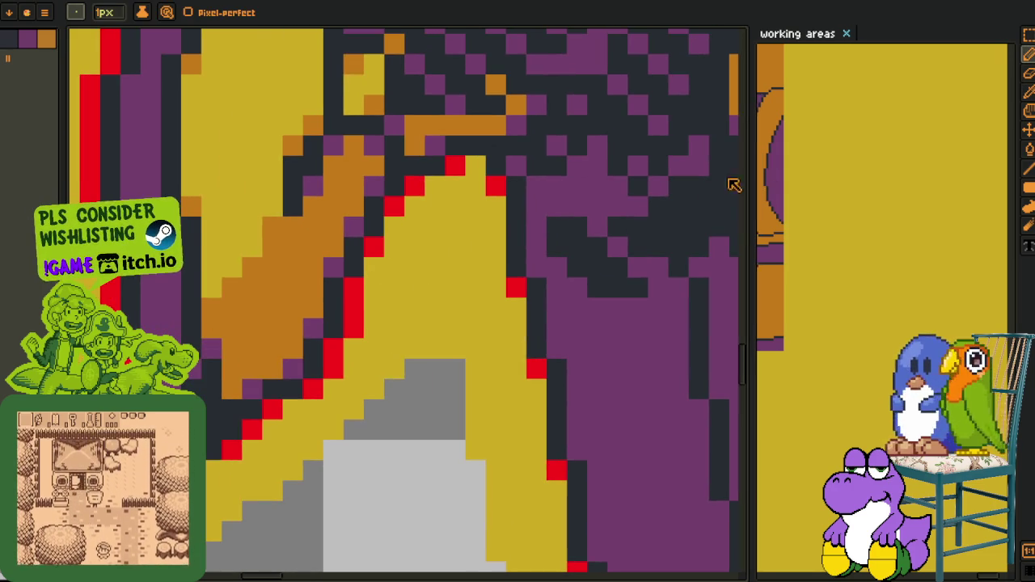
{"action": "mouse_move", "coordinate": [742, 175]}
{"action": "left_mouse_down"}
{"action": "mouse_move", "coordinate": [333, 248]}
{"action": "mouse_move", "coordinate": [582, 297]}
{"action": "left_mouse_up"}
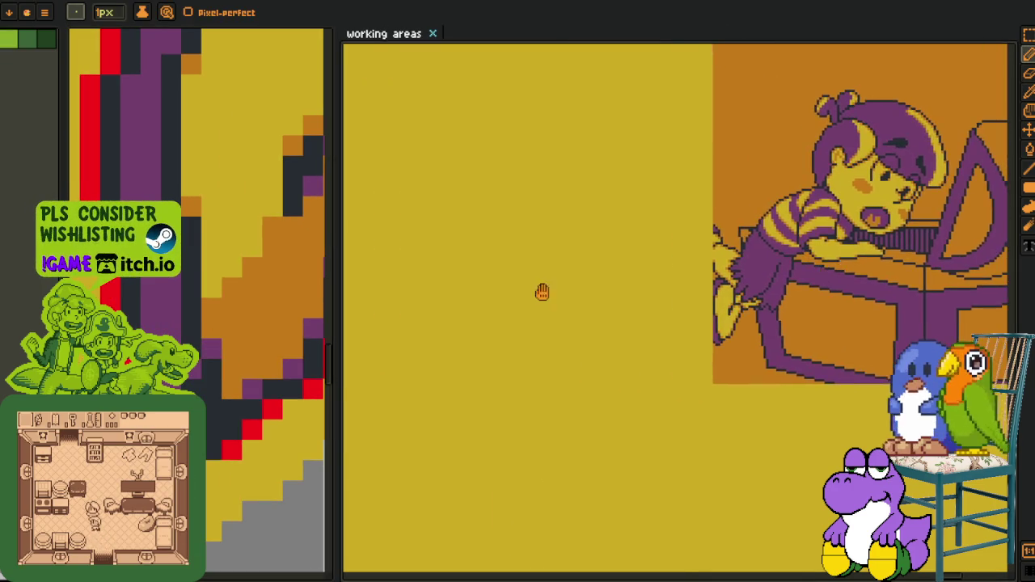
Step: Mark a large rectangular selection and pan across the jumping-character and mushroom panels
{"action": "scroll", "coordinate": [584, 297], "scroll_direction": "down", "scroll_amount": 2}
{"action": "scroll", "coordinate": [566, 291], "scroll_direction": "up", "scroll_amount": 2}
{"action": "scroll", "coordinate": [518, 267], "scroll_direction": "up", "scroll_amount": 1}
{"action": "scroll", "coordinate": [500, 257], "scroll_direction": "up", "scroll_amount": 1}
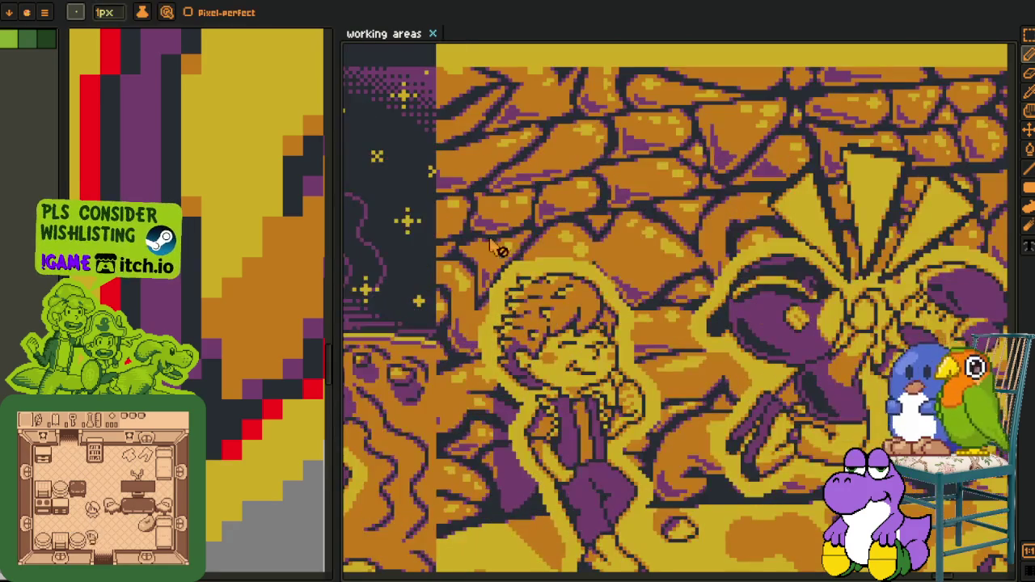
{"action": "mouse_move", "coordinate": [467, 173]}
{"action": "left_mouse_down"}
{"action": "mouse_move", "coordinate": [1002, 552]}
{"action": "mouse_move", "coordinate": [888, 466]}
{"action": "left_mouse_up"}
{"action": "mouse_move", "coordinate": [707, 409]}
{"action": "left_mouse_down"}
{"action": "mouse_move", "coordinate": [763, 394]}
{"action": "mouse_move", "coordinate": [882, 405]}
{"action": "left_mouse_up"}
{"action": "left_click_drag", "start_coordinate": [566, 372], "coordinate": [849, 404]}
{"action": "left_click_drag", "start_coordinate": [566, 348], "coordinate": [663, 380]}
{"action": "mouse_move", "coordinate": [639, 344]}
{"action": "left_mouse_down"}
{"action": "mouse_move", "coordinate": [667, 377]}
{"action": "mouse_move", "coordinate": [761, 372]}
{"action": "left_mouse_up"}
{"action": "left_click_drag", "start_coordinate": [566, 405], "coordinate": [658, 473]}
{"action": "left_click_drag", "start_coordinate": [566, 485], "coordinate": [636, 509]}
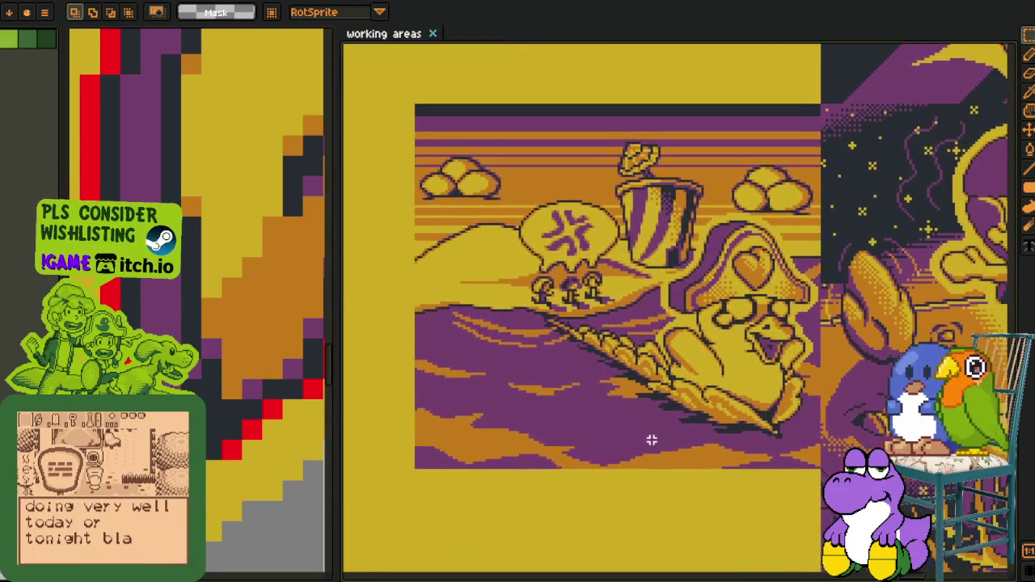
{"action": "left_click_drag", "start_coordinate": [609, 543], "coordinate": [644, 553]}
Step: Look over the coin scene and upper panels, then clear the selection and enlarge the close-up editor
{"action": "left_click_drag", "start_coordinate": [785, 291], "coordinate": [725, 524]}
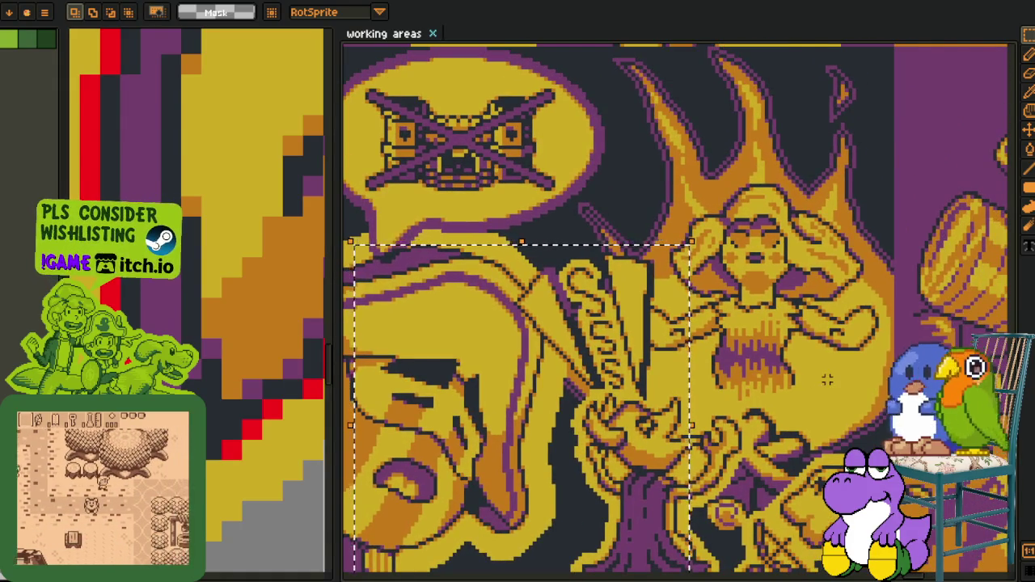
{"action": "scroll", "coordinate": [826, 380], "scroll_direction": "down", "scroll_amount": 2}
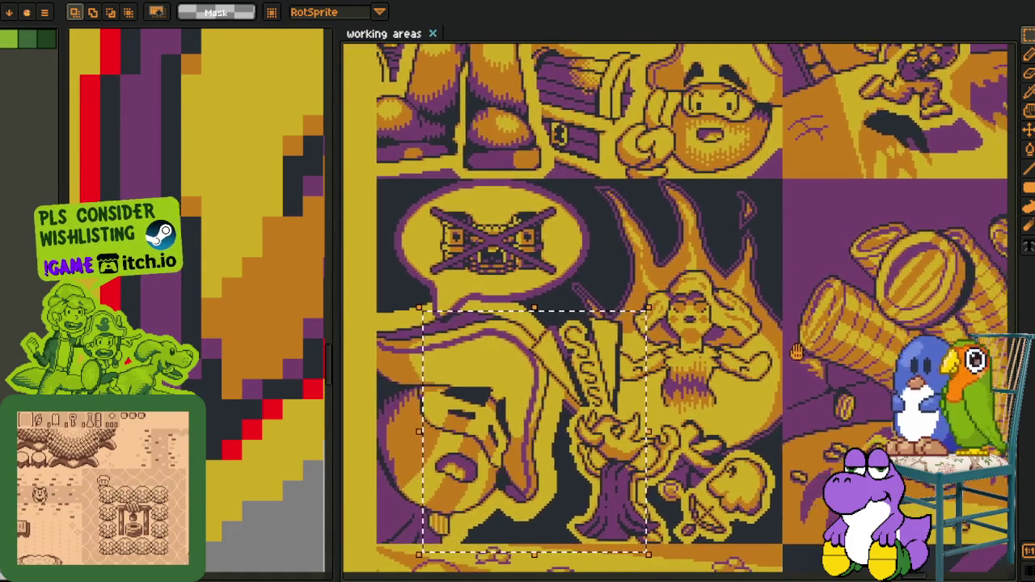
{"action": "left_click_drag", "start_coordinate": [797, 351], "coordinate": [485, 304]}
{"action": "scroll", "coordinate": [614, 500], "scroll_direction": "up", "scroll_amount": 2}
{"action": "scroll", "coordinate": [614, 500], "scroll_direction": "up", "scroll_amount": 2}
{"action": "scroll", "coordinate": [815, 266], "scroll_direction": "down", "scroll_amount": 2}
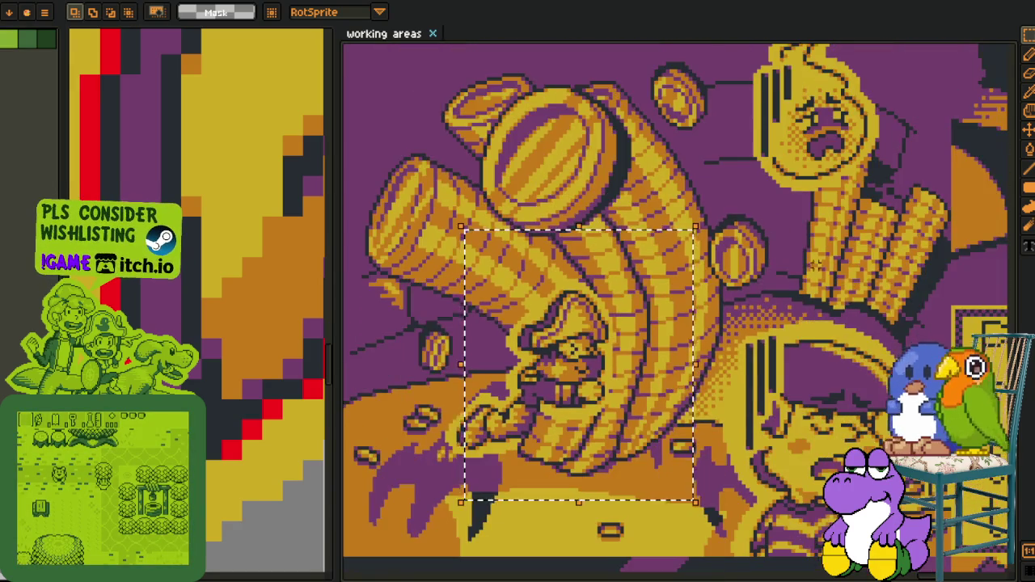
{"action": "scroll", "coordinate": [815, 265], "scroll_direction": "down", "scroll_amount": 2}
{"action": "mouse_move", "coordinate": [816, 265]}
{"action": "left_mouse_down"}
{"action": "mouse_move", "coordinate": [722, 546]}
{"action": "mouse_move", "coordinate": [540, 417]}
{"action": "mouse_move", "coordinate": [705, 487]}
{"action": "mouse_move", "coordinate": [783, 359]}
{"action": "left_mouse_up"}
{"action": "scroll", "coordinate": [722, 546], "scroll_direction": "up", "scroll_amount": 2}
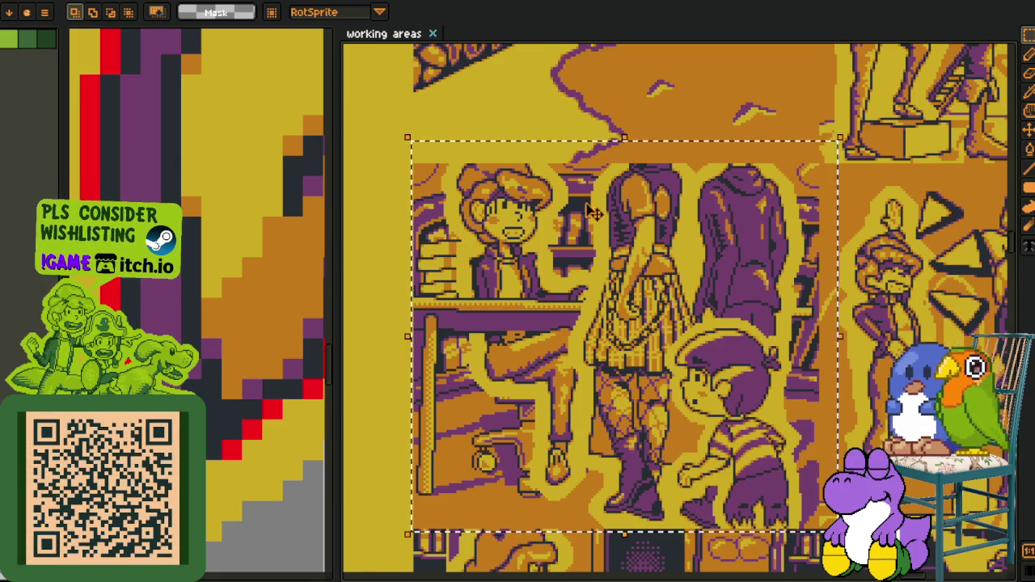
{"action": "key", "text": "ctrl+d"}
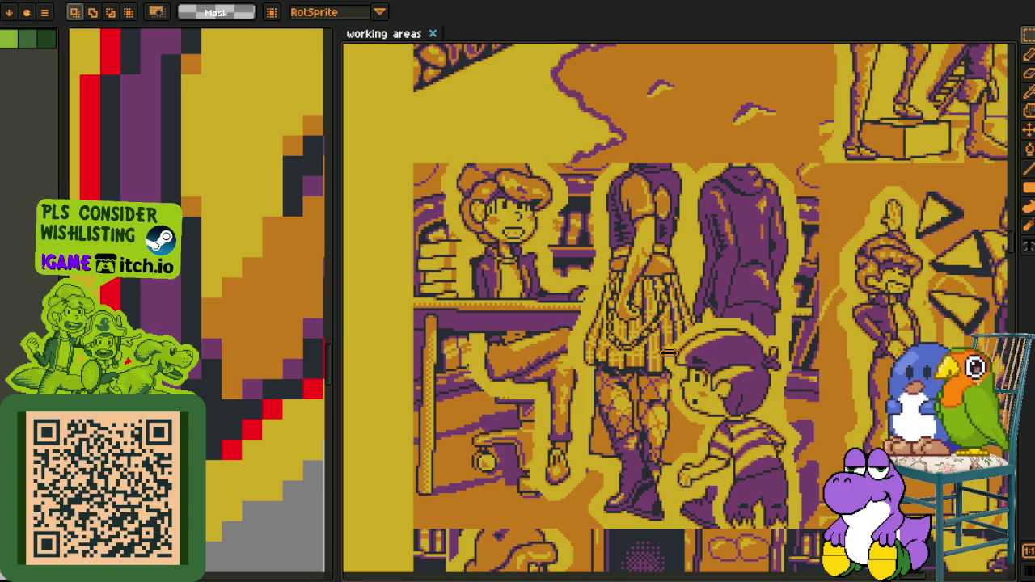
{"action": "key", "text": "Tab"}
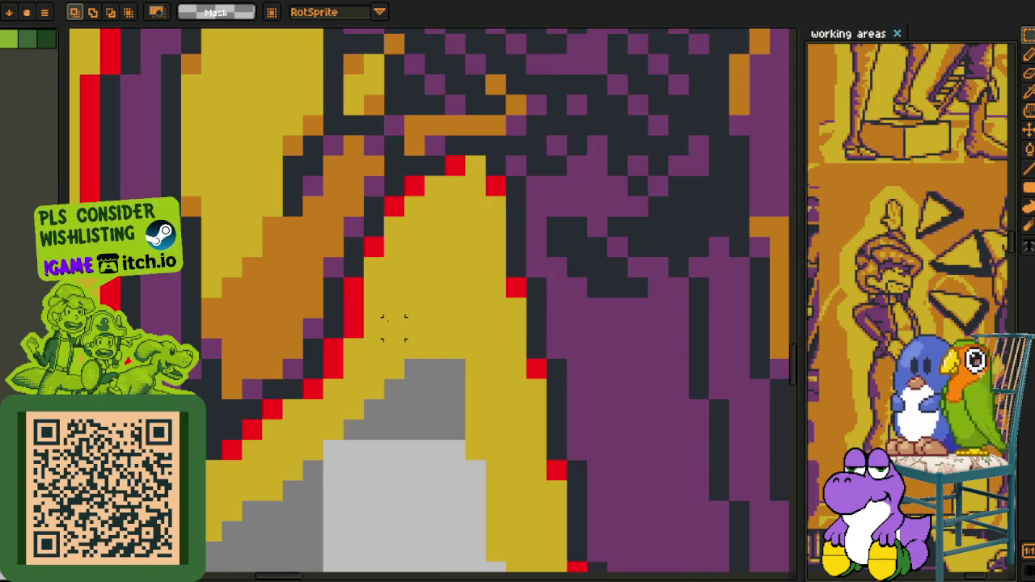
Step: Pick yellow with the 1px Pencil and paint the left column's red pixels yellow
{"action": "key", "text": "i"}
{"action": "left_click", "coordinate": [388, 309]}
{"action": "key", "text": "b"}
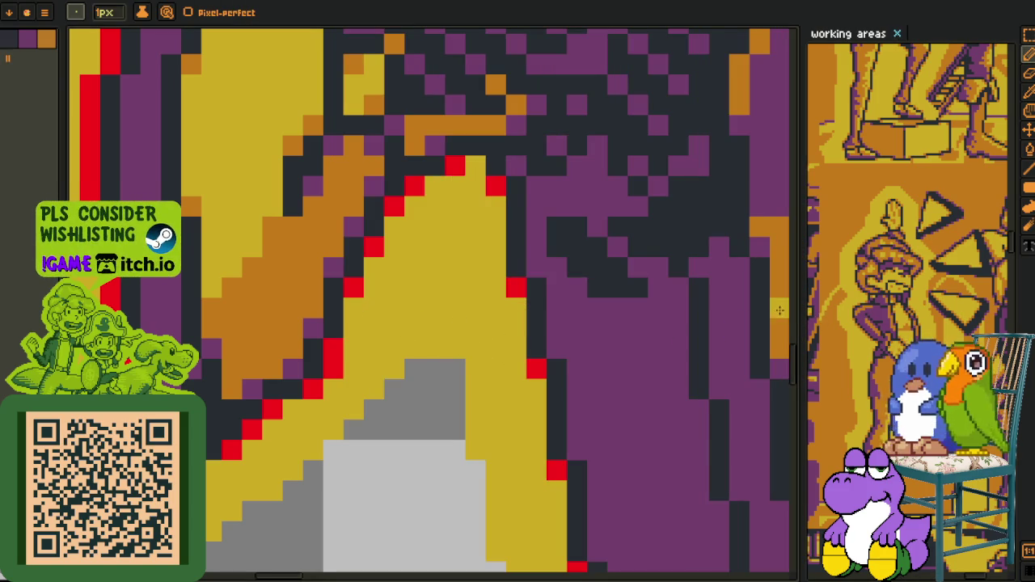
{"action": "left_click_drag", "start_coordinate": [801, 308], "coordinate": [430, 308]}
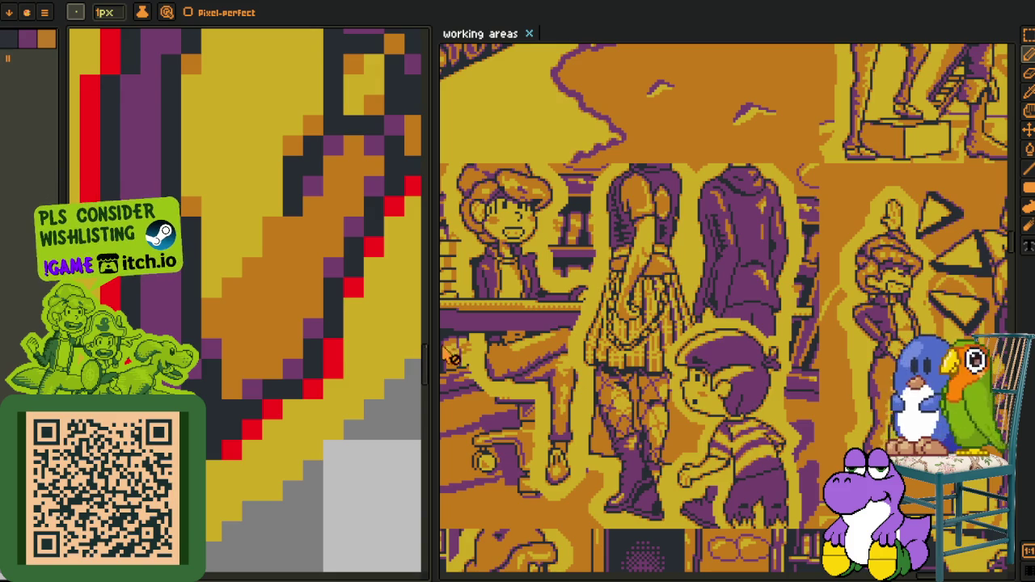
{"action": "left_click_drag", "start_coordinate": [433, 356], "coordinate": [701, 360]}
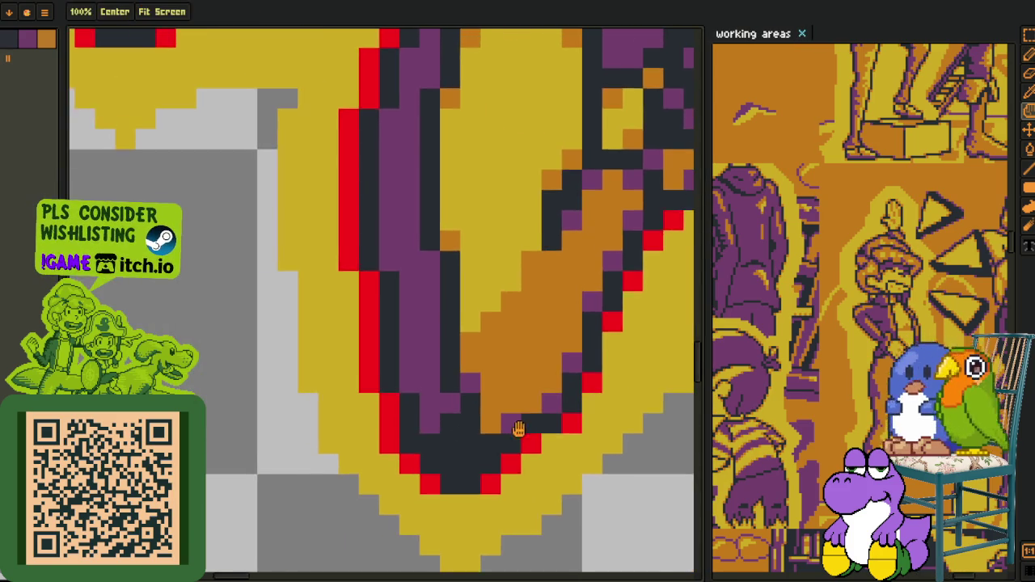
{"action": "mouse_move", "coordinate": [269, 392]}
{"action": "left_mouse_down"}
{"action": "mouse_move", "coordinate": [350, 344]}
{"action": "mouse_move", "coordinate": [345, 239]}
{"action": "mouse_move", "coordinate": [419, 475]}
{"action": "left_mouse_up"}
{"action": "left_click_drag", "start_coordinate": [399, 215], "coordinate": [408, 403]}
{"action": "left_click_drag", "start_coordinate": [389, 263], "coordinate": [419, 537]}
Step: Repaint red pixels on the upper diagonal and pointed bottom yellow
{"action": "left_click_drag", "start_coordinate": [445, 437], "coordinate": [446, 398]}
{"action": "left_click", "coordinate": [476, 341]}
{"action": "left_click", "coordinate": [510, 279]}
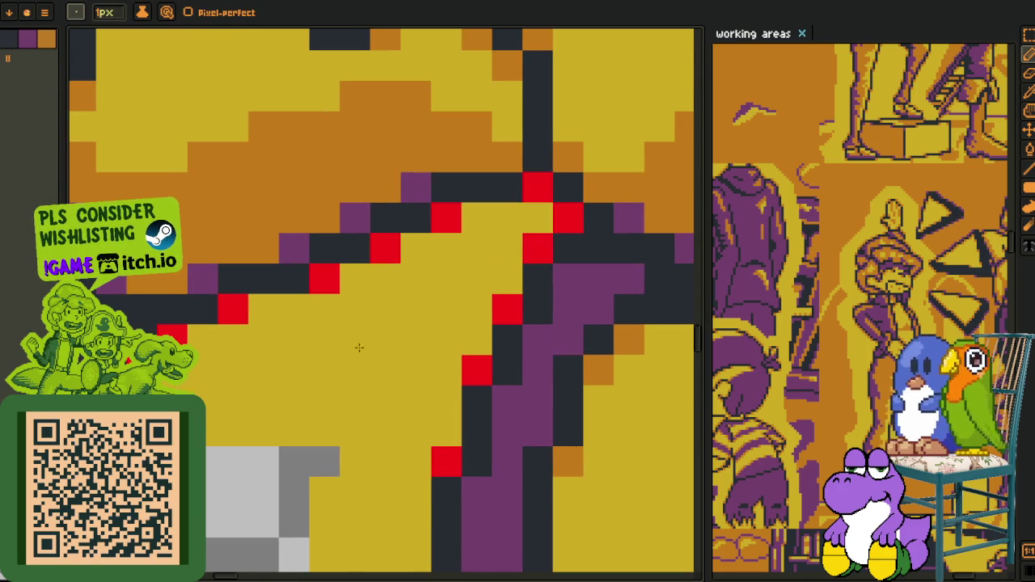
{"action": "left_click_drag", "start_coordinate": [364, 348], "coordinate": [308, 32]}
{"action": "left_click_drag", "start_coordinate": [405, 474], "coordinate": [440, 370]}
{"action": "left_click_drag", "start_coordinate": [425, 308], "coordinate": [426, 277]}
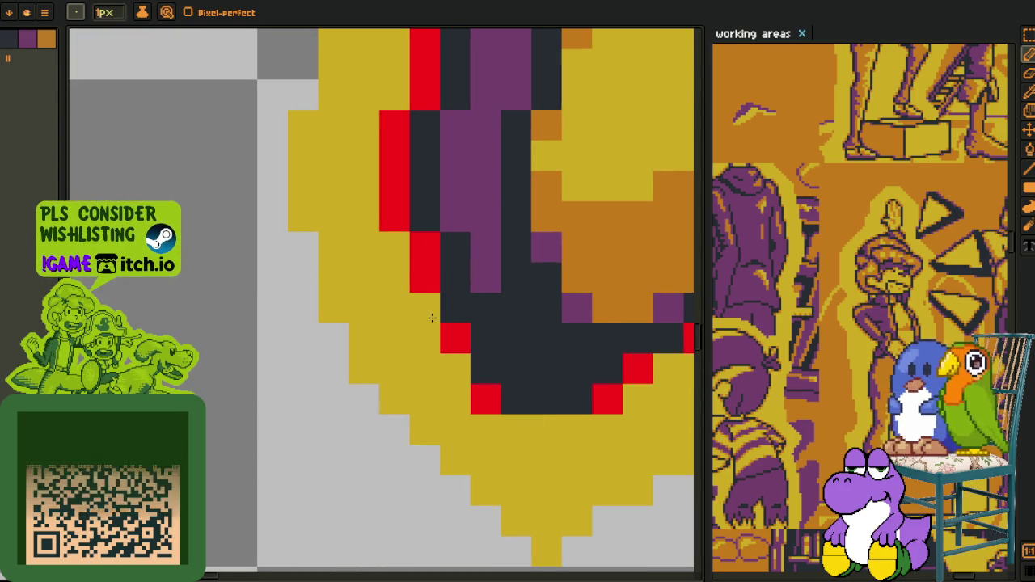
{"action": "left_click_drag", "start_coordinate": [394, 217], "coordinate": [393, 121]}
Step: Move to the upper-left diagonal and paint its red outline pixels yellow
{"action": "key", "text": "space"}
{"action": "left_click_drag", "start_coordinate": [374, 242], "coordinate": [364, 566]}
{"action": "left_click_drag", "start_coordinate": [410, 365], "coordinate": [410, 334]}
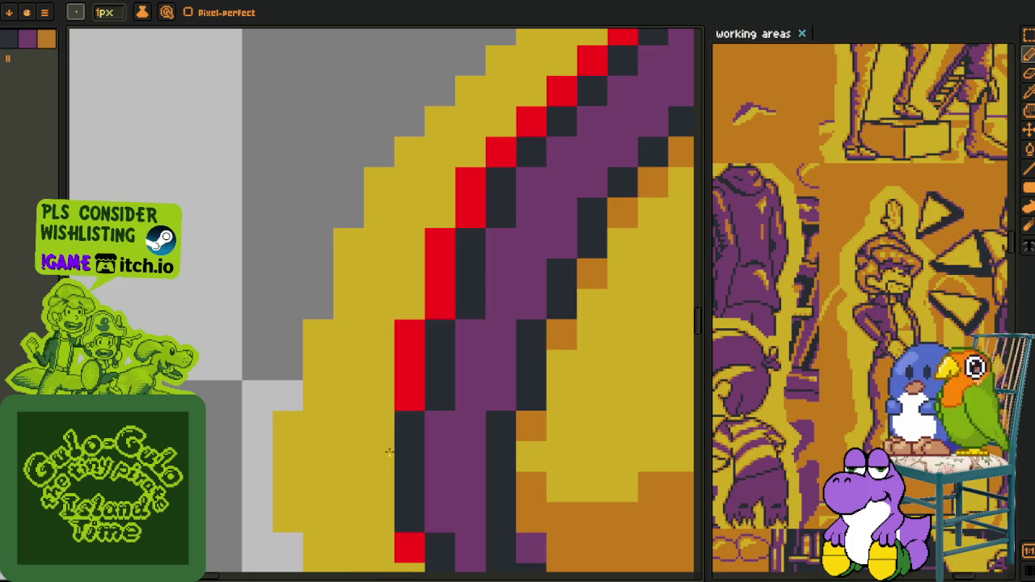
{"action": "left_click_drag", "start_coordinate": [441, 275], "coordinate": [437, 237]}
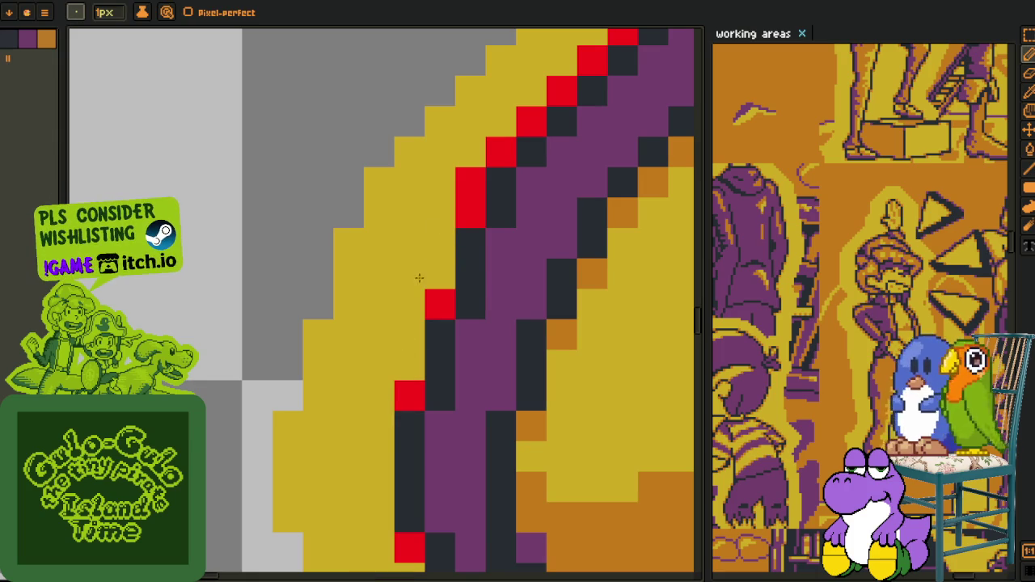
{"action": "left_click", "coordinate": [465, 182]}
{"action": "scroll", "coordinate": [465, 187], "scroll_direction": "down", "scroll_amount": 3}
{"action": "key", "text": "space"}
{"action": "scroll", "coordinate": [465, 316], "scroll_direction": "up", "scroll_amount": 2}
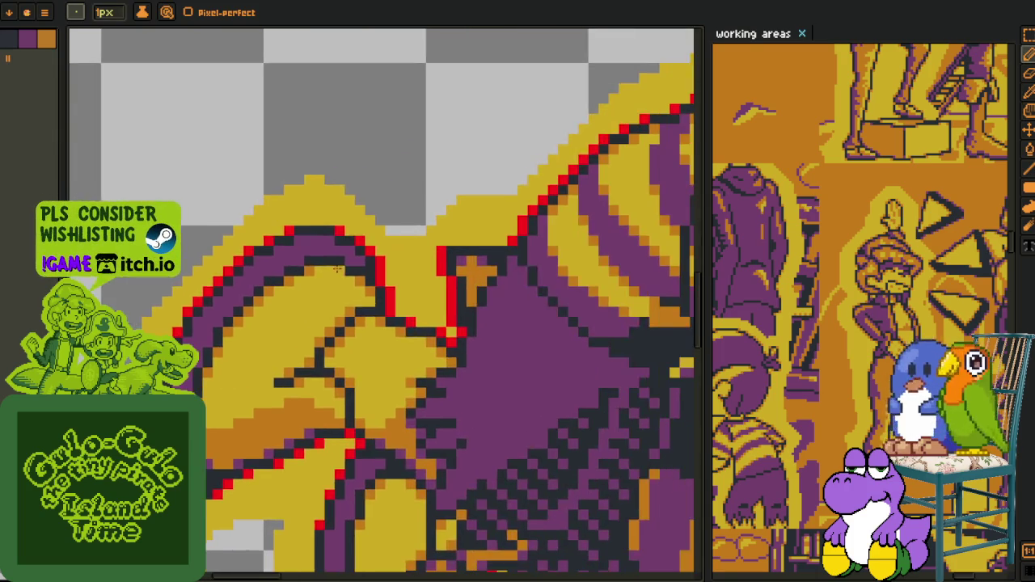
Step: Paint the red outline pixels at the elbow and the nearby column yellow
{"action": "scroll", "coordinate": [465, 307], "scroll_direction": "up", "scroll_amount": 2}
{"action": "left_click", "coordinate": [464, 274]}
{"action": "left_click_drag", "start_coordinate": [495, 335], "coordinate": [495, 366]}
{"action": "key", "text": "space"}
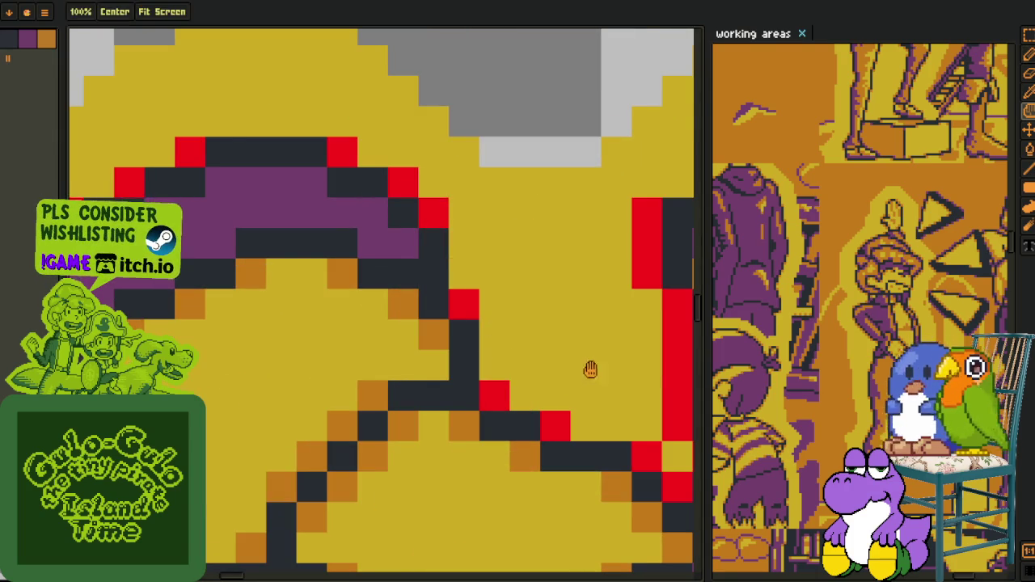
{"action": "left_click_drag", "start_coordinate": [596, 370], "coordinate": [382, 295]}
{"action": "left_click", "coordinate": [463, 262]}
{"action": "left_click_drag", "start_coordinate": [462, 291], "coordinate": [463, 355]}
{"action": "left_click_drag", "start_coordinate": [421, 214], "coordinate": [422, 130]}
Step: Pan across the character and paint another red outline column yellow
{"action": "scroll", "coordinate": [421, 161], "scroll_direction": "down", "scroll_amount": 3}
{"action": "key", "text": "space"}
{"action": "left_click_drag", "start_coordinate": [389, 243], "coordinate": [359, 356]}
{"action": "scroll", "coordinate": [359, 357], "scroll_direction": "up", "scroll_amount": 3}
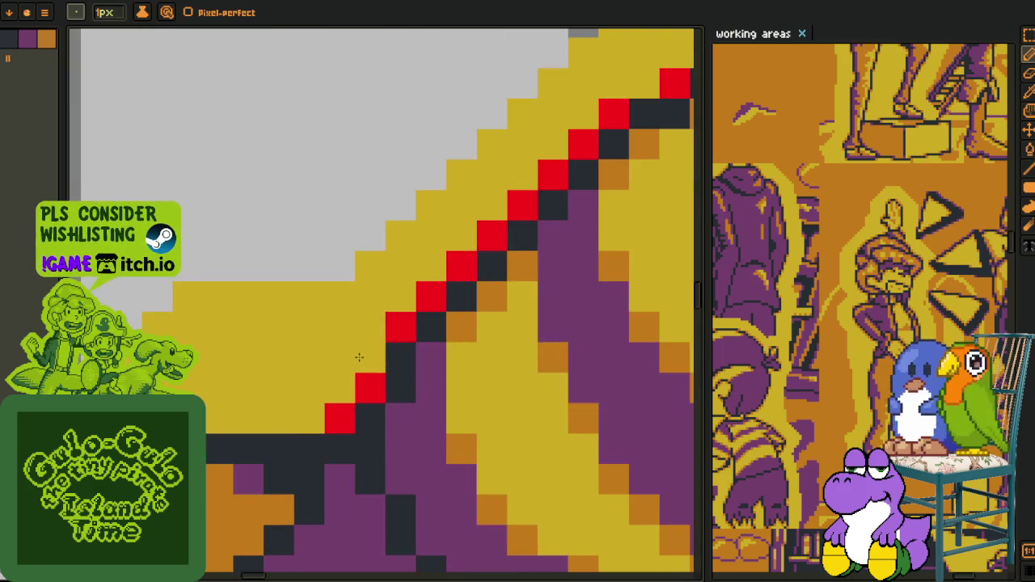
{"action": "scroll", "coordinate": [359, 357], "scroll_direction": "down", "scroll_amount": 3}
{"action": "key", "text": "space"}
{"action": "left_click_drag", "start_coordinate": [380, 258], "coordinate": [397, 375]}
{"action": "scroll", "coordinate": [397, 375], "scroll_direction": "up", "scroll_amount": 3}
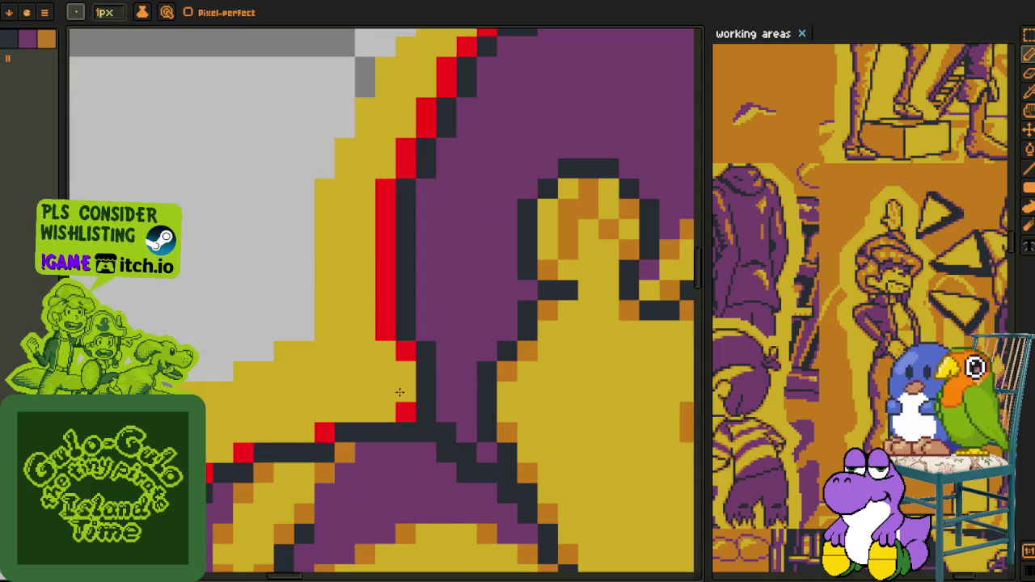
{"action": "left_click_drag", "start_coordinate": [380, 320], "coordinate": [383, 197]}
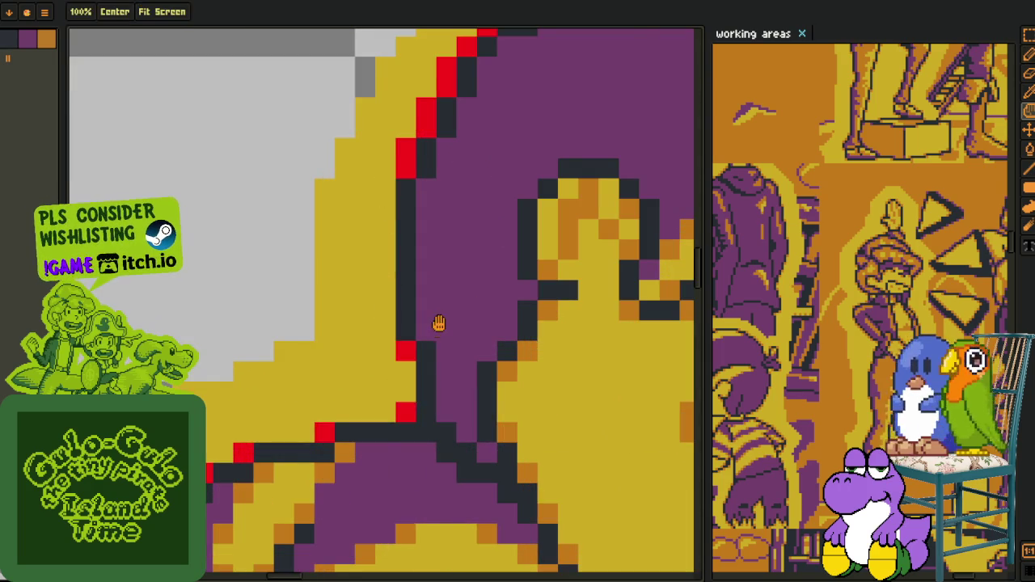
Step: Repaint two red diagonal pixels and part of the left outline near the head
{"action": "left_click_drag", "start_coordinate": [439, 323], "coordinate": [358, 555]}
{"action": "left_click_drag", "start_coordinate": [323, 355], "coordinate": [356, 296]}
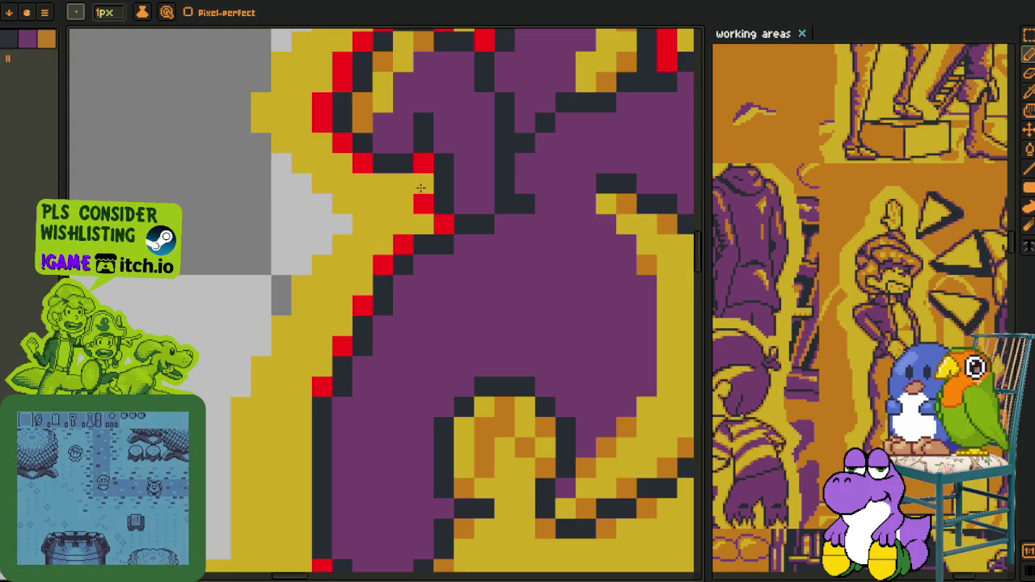
{"action": "left_click_drag", "start_coordinate": [413, 178], "coordinate": [322, 422]}
{"action": "key", "text": "b"}
{"action": "left_click_drag", "start_coordinate": [266, 407], "coordinate": [265, 346]}
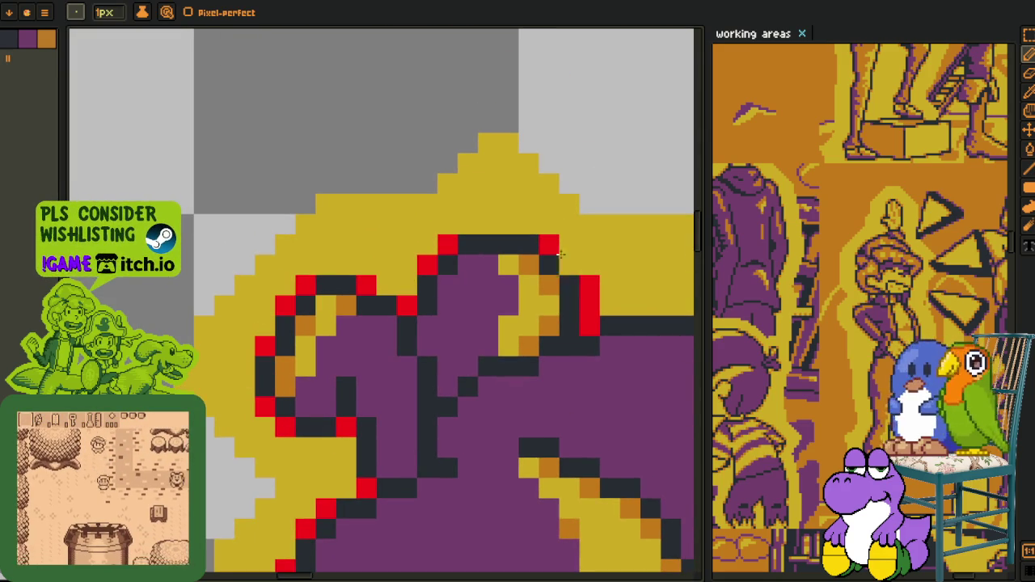
Step: Paint the red pixels beside the dark line yellow
{"action": "scroll", "coordinate": [583, 297], "scroll_direction": "down", "scroll_amount": 2}
{"action": "scroll", "coordinate": [566, 301], "scroll_direction": "up", "scroll_amount": 2}
{"action": "scroll", "coordinate": [526, 308], "scroll_direction": "up", "scroll_amount": 1}
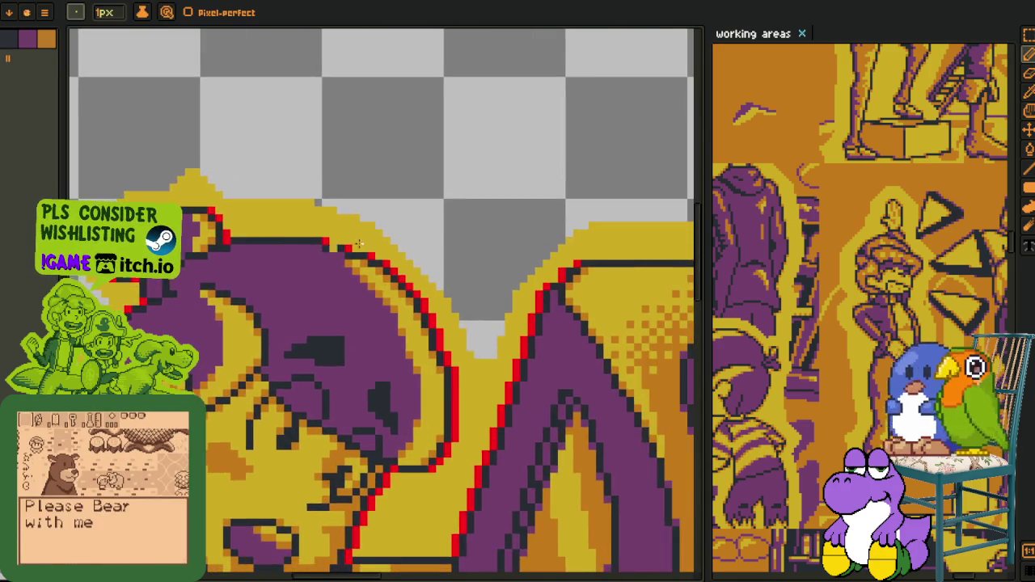
{"action": "scroll", "coordinate": [494, 313], "scroll_direction": "up", "scroll_amount": 1}
{"action": "left_click_drag", "start_coordinate": [493, 314], "coordinate": [411, 244]}
{"action": "key", "text": "b"}
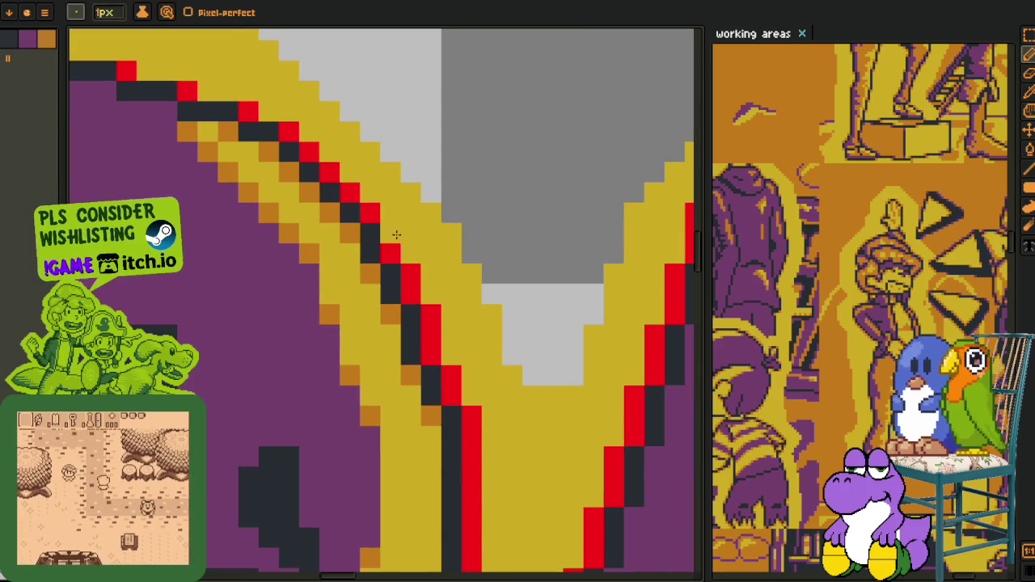
{"action": "mouse_move", "coordinate": [471, 400]}
{"action": "left_mouse_down"}
{"action": "mouse_move", "coordinate": [472, 549]}
{"action": "mouse_move", "coordinate": [485, 295]}
{"action": "mouse_move", "coordinate": [472, 384]}
{"action": "left_mouse_up"}
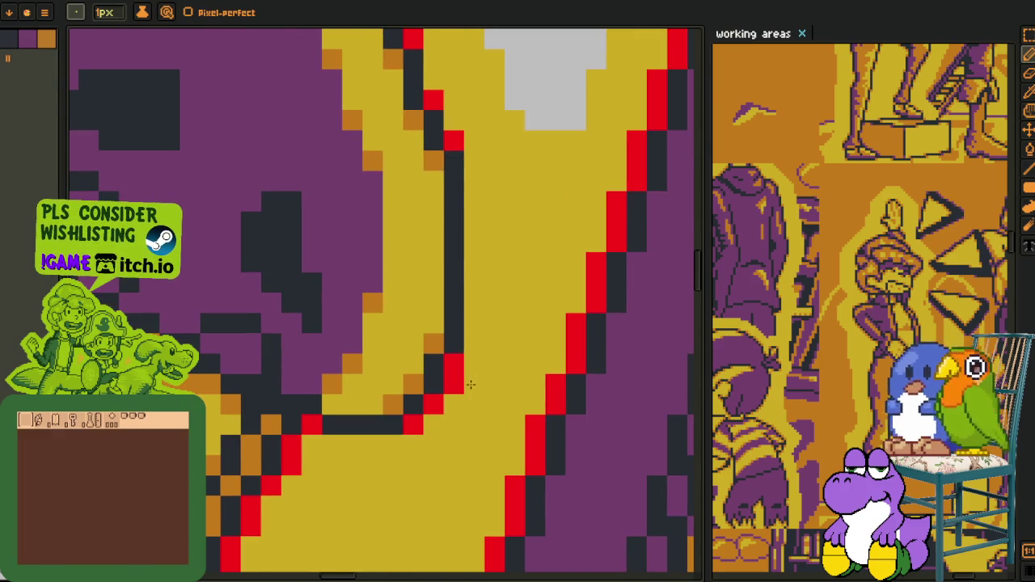
Step: Redraw the next outline's stair-step diagonal, keeping one red pixel and yellowing its neighbours
{"action": "left_click_drag", "start_coordinate": [458, 424], "coordinate": [533, 234]}
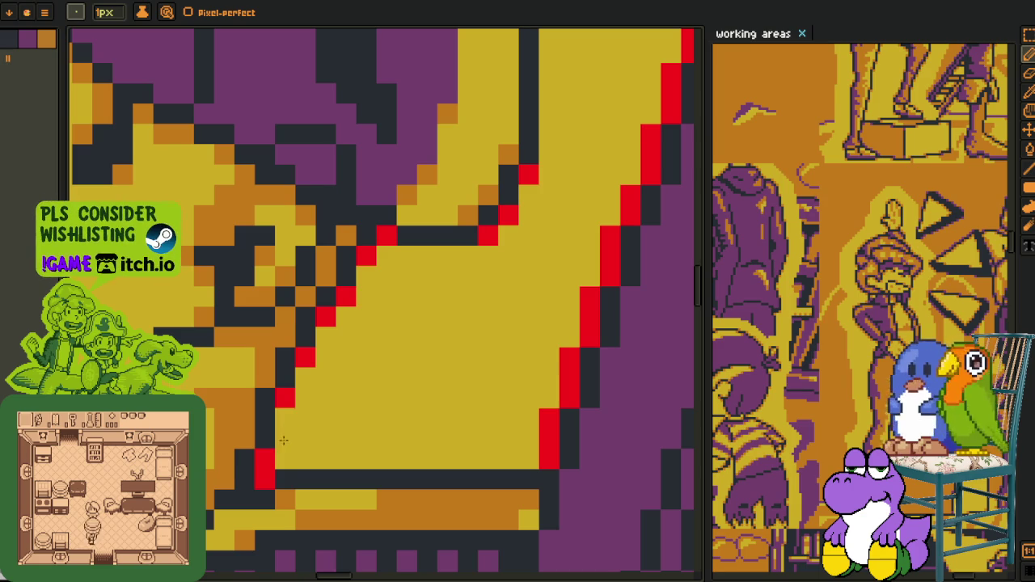
{"action": "left_click_drag", "start_coordinate": [534, 432], "coordinate": [296, 430]}
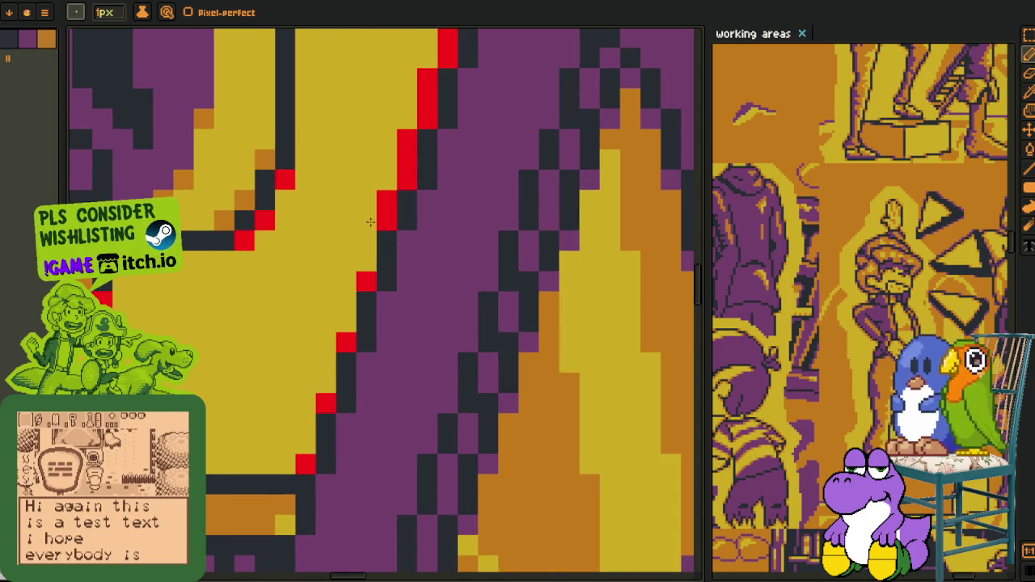
{"action": "left_click_drag", "start_coordinate": [380, 213], "coordinate": [420, 80]}
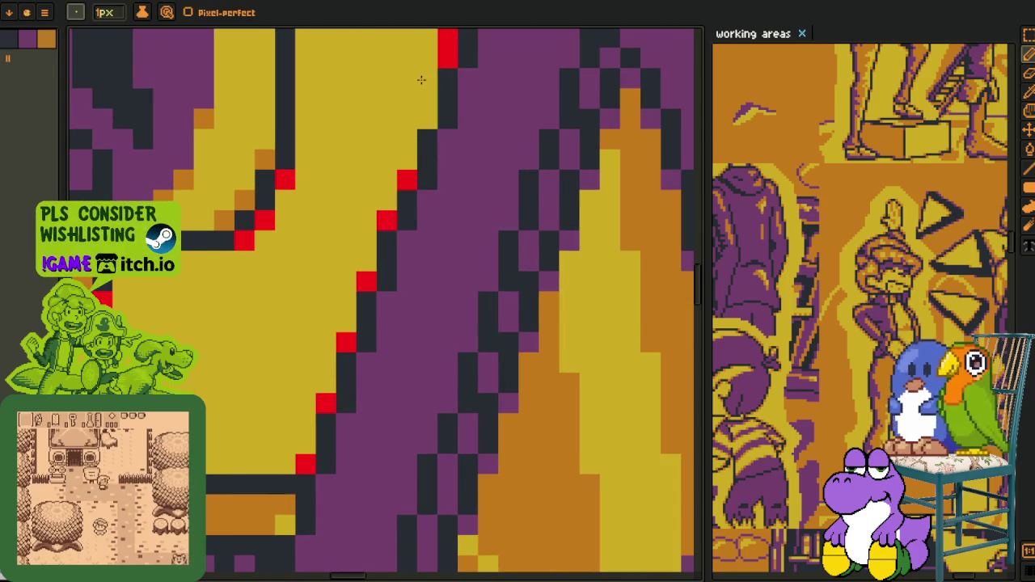
{"action": "key", "text": "space"}
{"action": "key", "text": "alt"}
{"action": "mouse_move", "coordinate": [376, 250]}
{"action": "left_mouse_down"}
{"action": "mouse_move", "coordinate": [375, 291]}
{"action": "mouse_move", "coordinate": [418, 138]}
{"action": "mouse_move", "coordinate": [273, 427]}
{"action": "mouse_move", "coordinate": [289, 341]}
{"action": "left_mouse_up"}
{"action": "left_click", "coordinate": [361, 364]}
{"action": "left_click", "coordinate": [377, 275], "text": "alt"}
Step: Pan to bring the lower part of the red-marked edge into view
{"action": "key", "text": "space"}
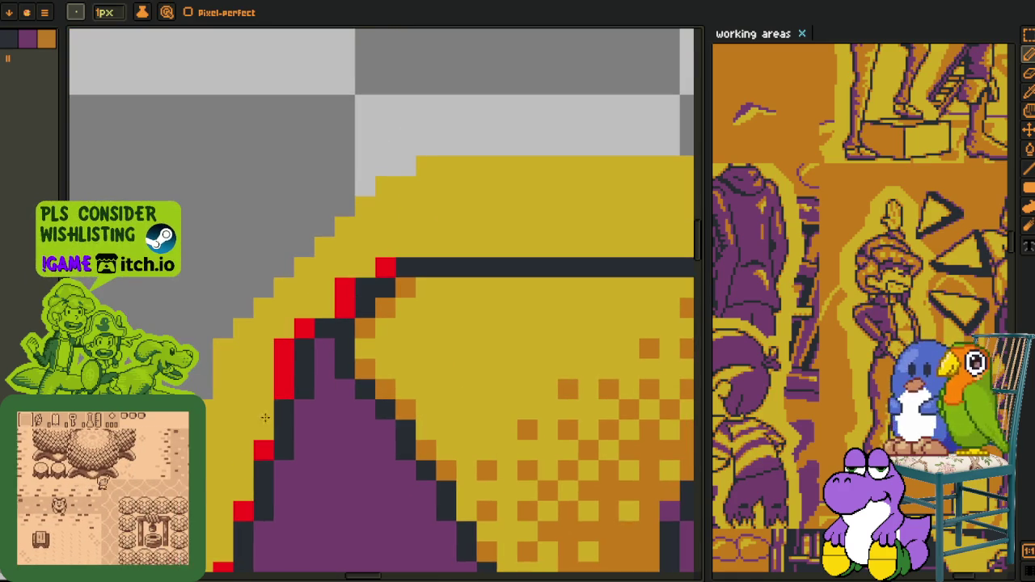
{"action": "scroll", "coordinate": [344, 298], "scroll_direction": "down", "scroll_amount": 4}
{"action": "key", "text": "space"}
{"action": "left_click_drag", "start_coordinate": [376, 325], "coordinate": [249, 322]}
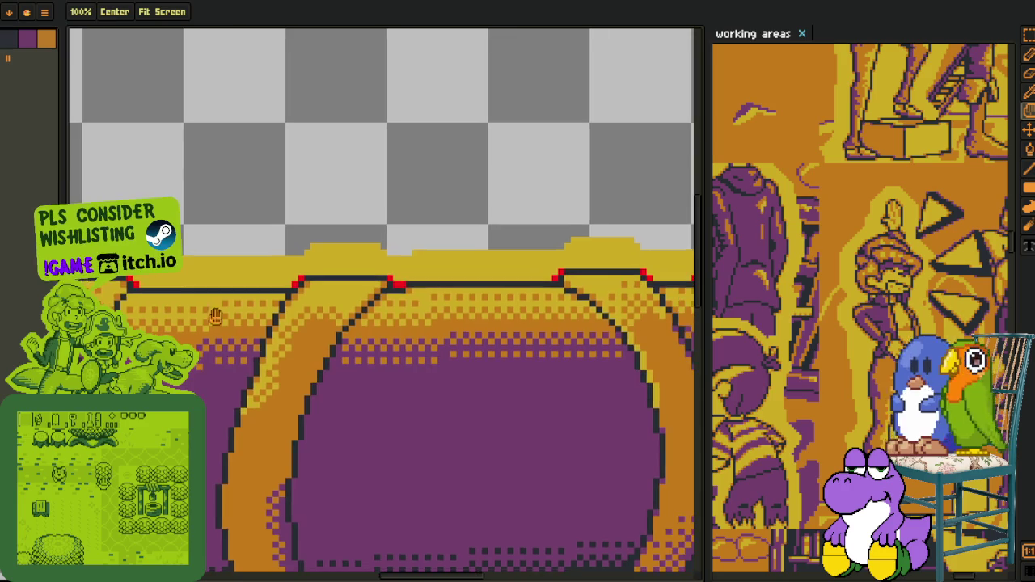
{"action": "scroll", "coordinate": [449, 297], "scroll_direction": "up", "scroll_amount": 2}
{"action": "key", "text": "space"}
{"action": "mouse_move", "coordinate": [449, 297]}
{"action": "left_mouse_down"}
{"action": "mouse_move", "coordinate": [348, 247]}
{"action": "mouse_move", "coordinate": [409, 371]}
{"action": "mouse_move", "coordinate": [426, 456]}
{"action": "mouse_move", "coordinate": [448, 491]}
{"action": "left_mouse_up"}
{"action": "scroll", "coordinate": [349, 247], "scroll_direction": "up", "scroll_amount": 3}
{"action": "left_click_drag", "start_coordinate": [469, 528], "coordinate": [393, 231]}
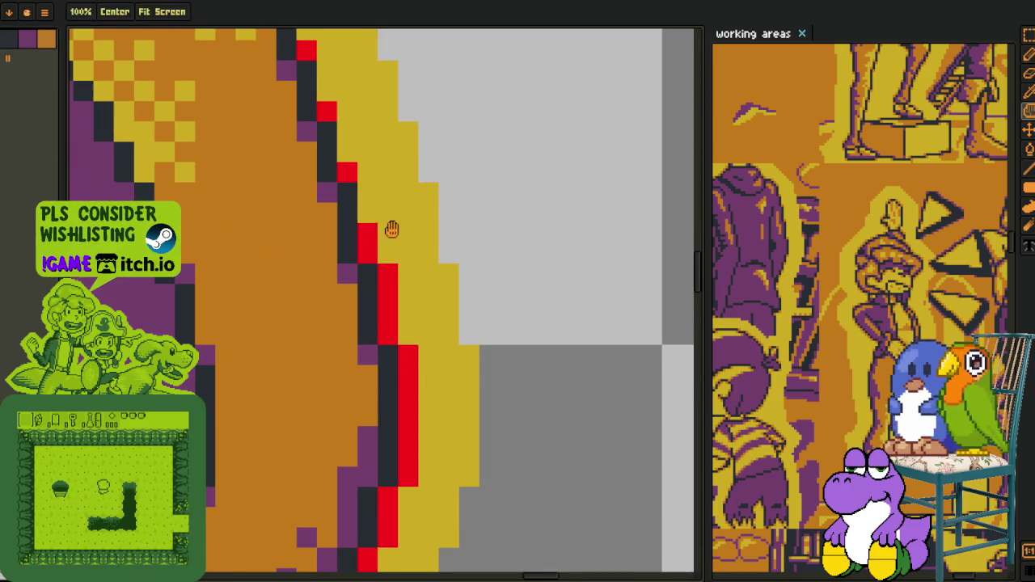
Step: Paint the red edge column and the lower edge pixels yellow
{"action": "left_click", "coordinate": [392, 283]}
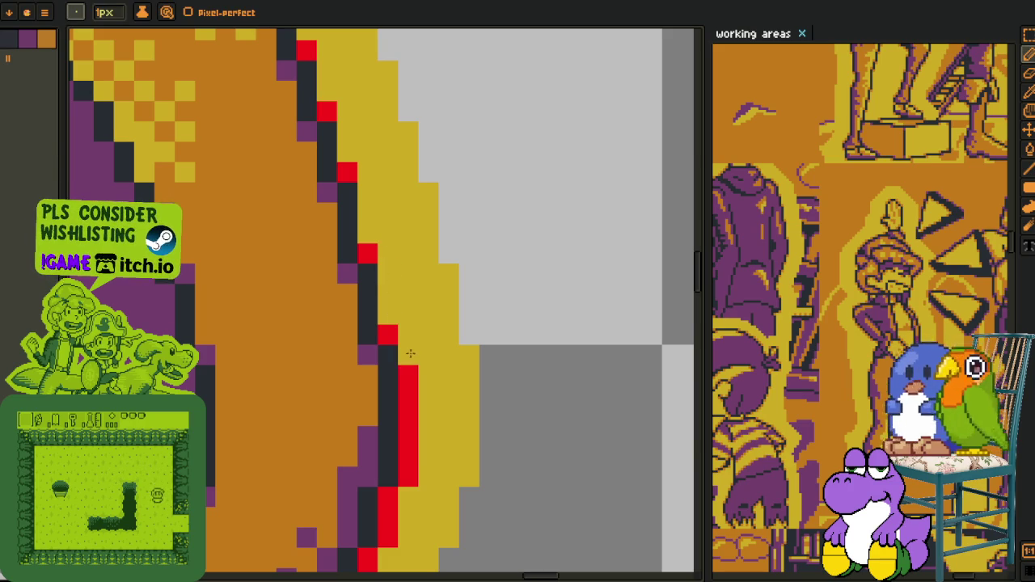
{"action": "left_click_drag", "start_coordinate": [410, 352], "coordinate": [410, 485]}
{"action": "left_click_drag", "start_coordinate": [392, 524], "coordinate": [531, 237]}
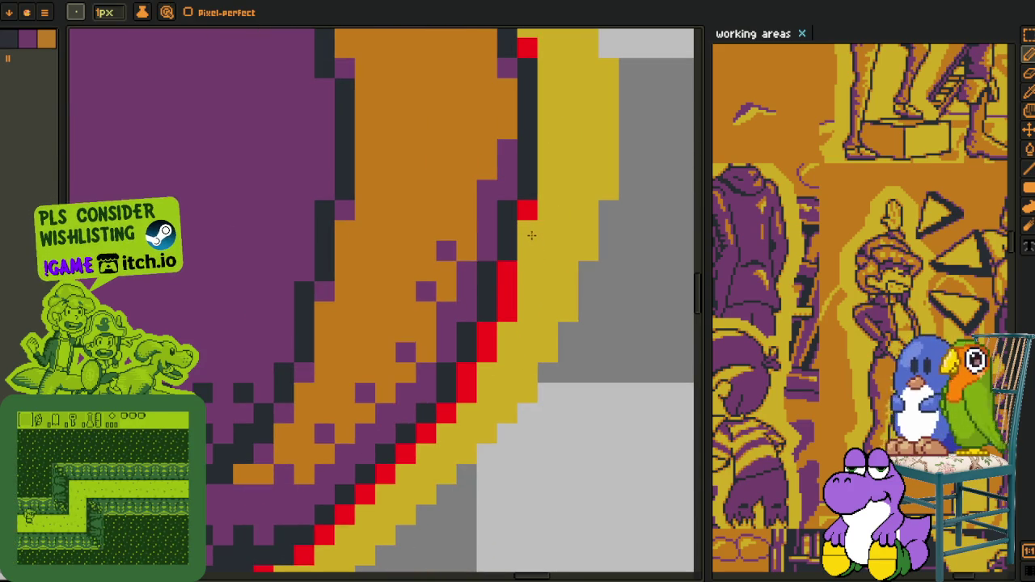
{"action": "left_click_drag", "start_coordinate": [518, 295], "coordinate": [505, 336]}
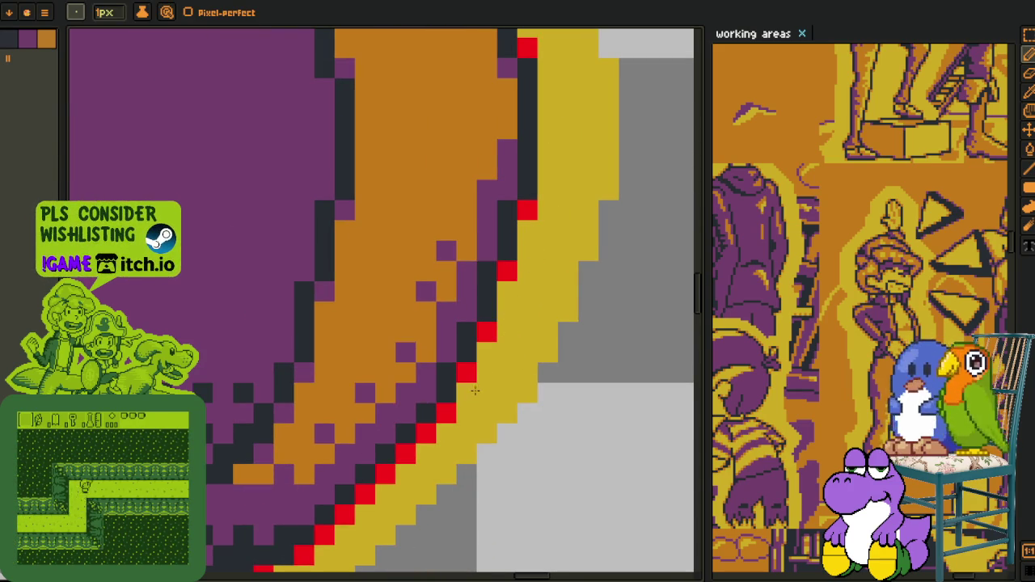
{"action": "left_click_drag", "start_coordinate": [476, 389], "coordinate": [691, 272]}
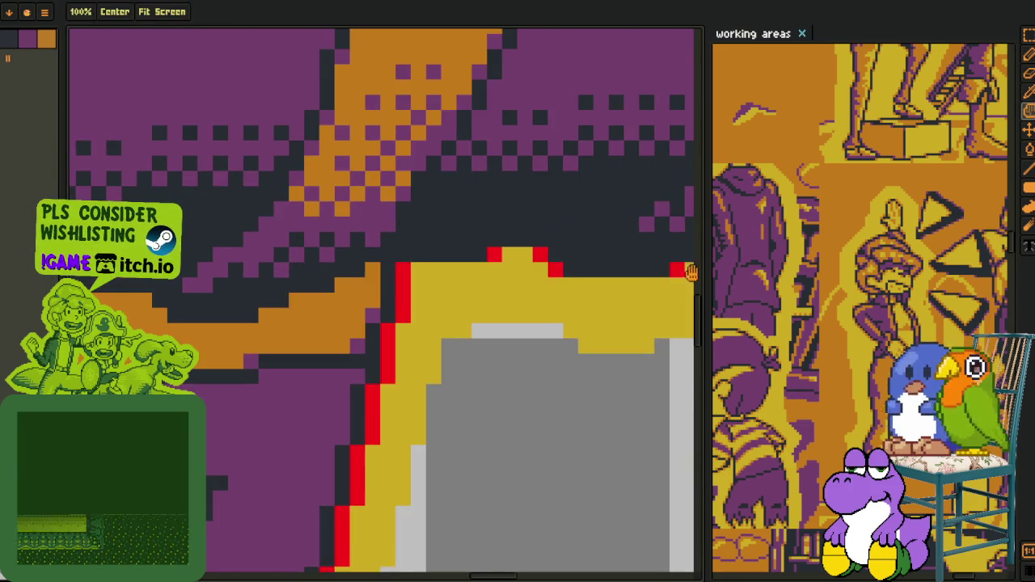
Step: Scroll down the red-dotted diagonal edge to the bottom of the curve
{"action": "scroll", "coordinate": [403, 308], "scroll_direction": "up", "scroll_amount": 1}
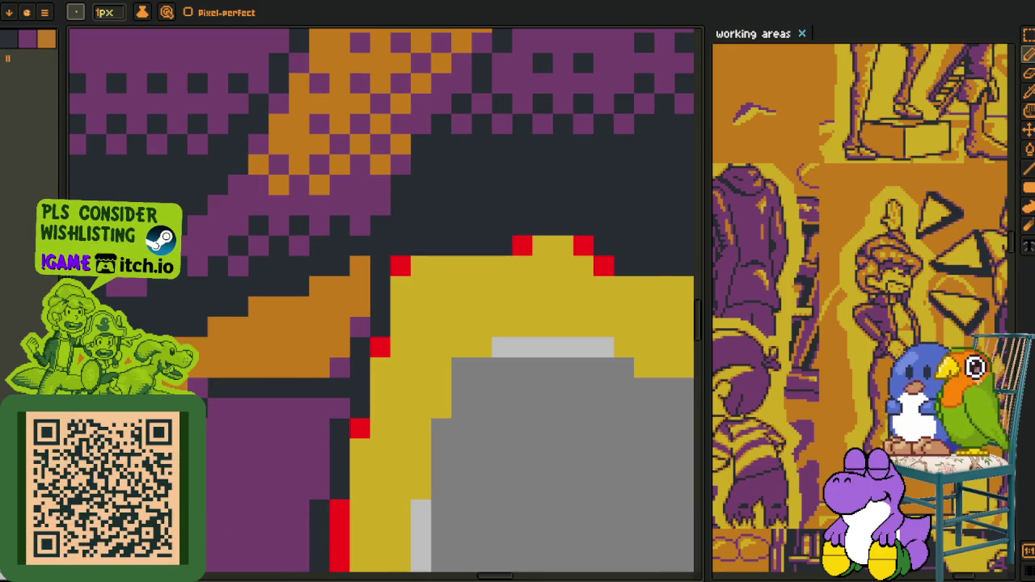
{"action": "scroll", "coordinate": [324, 261], "scroll_direction": "down", "scroll_amount": 4}
{"action": "scroll", "coordinate": [477, 315], "scroll_direction": "up", "scroll_amount": 3}
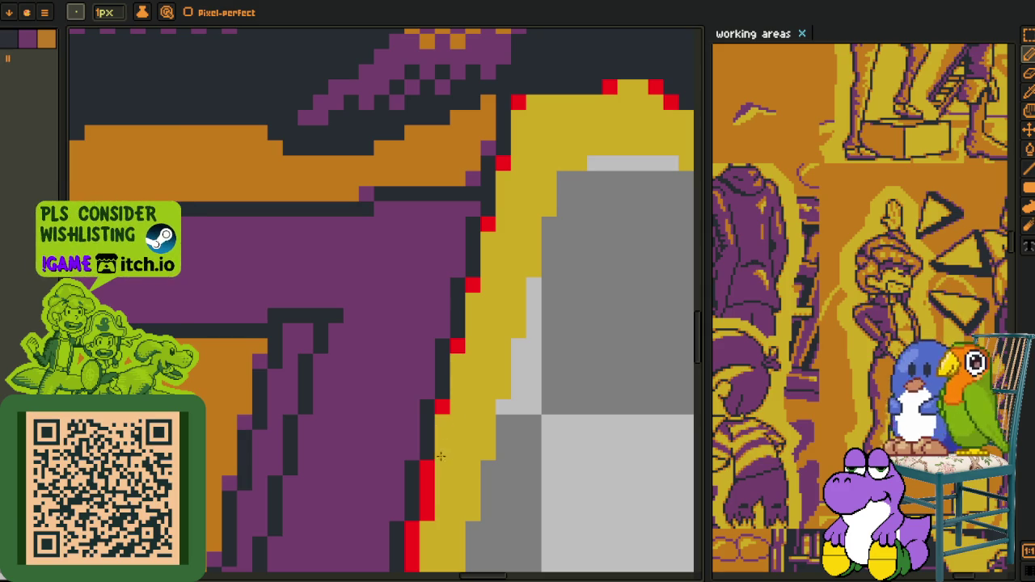
{"action": "left_click_drag", "start_coordinate": [427, 492], "coordinate": [475, 270]}
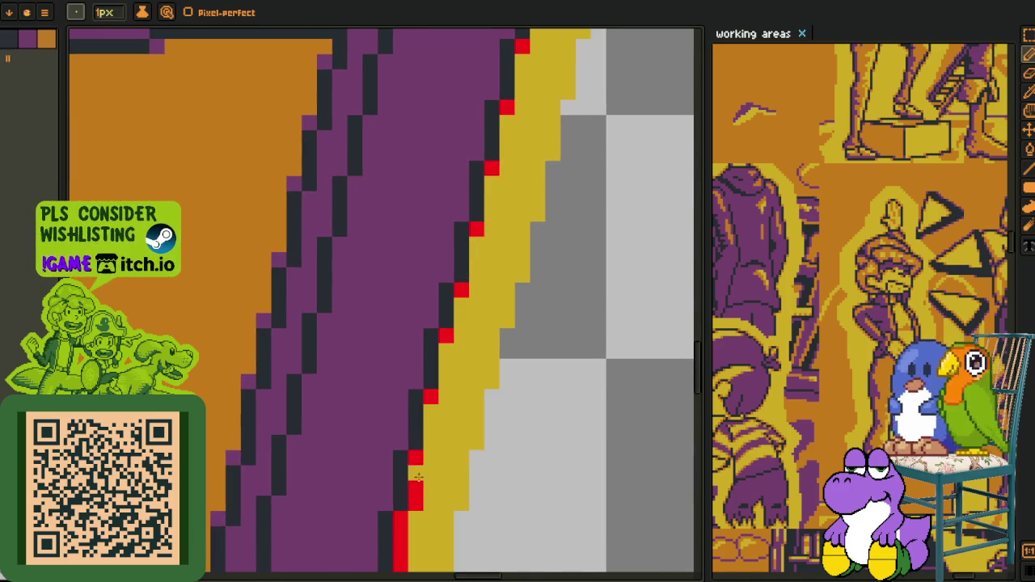
{"action": "mouse_move", "coordinate": [413, 505]}
{"action": "left_mouse_down"}
{"action": "mouse_move", "coordinate": [474, 226]}
{"action": "mouse_move", "coordinate": [455, 257]}
{"action": "left_mouse_up"}
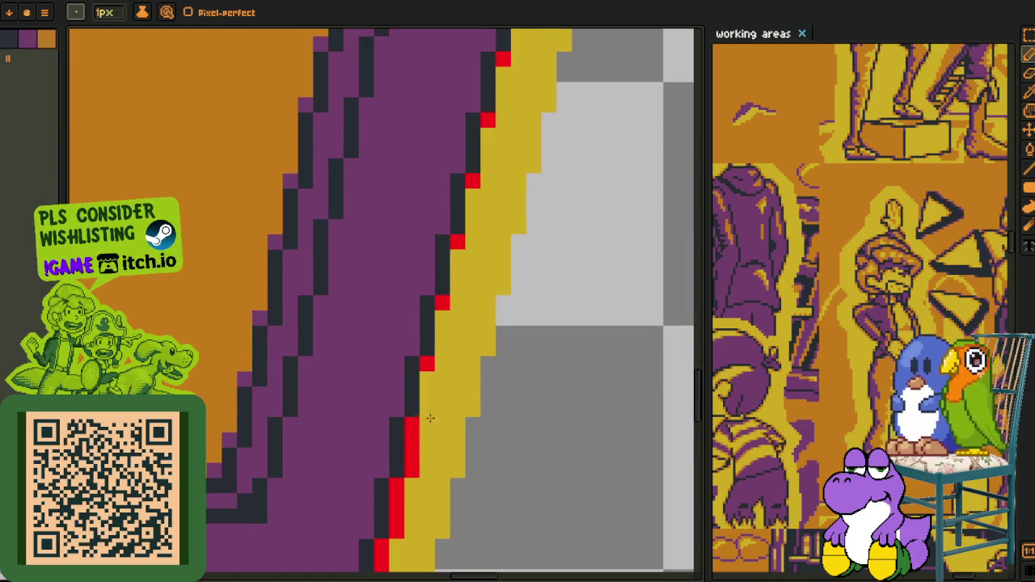
{"action": "left_click_drag", "start_coordinate": [413, 473], "coordinate": [527, 210]}
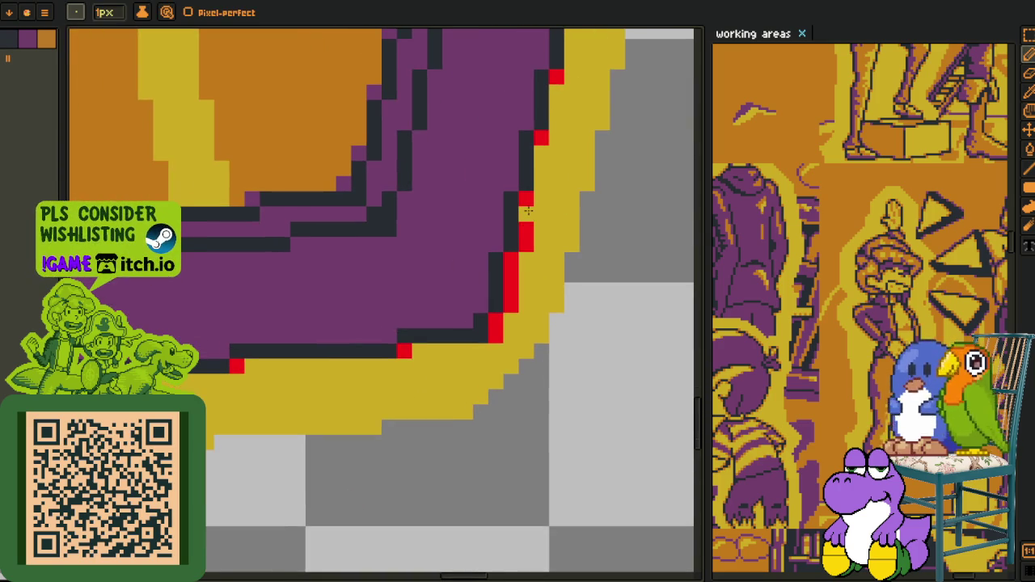
{"action": "scroll", "coordinate": [500, 333], "scroll_direction": "down", "scroll_amount": 2}
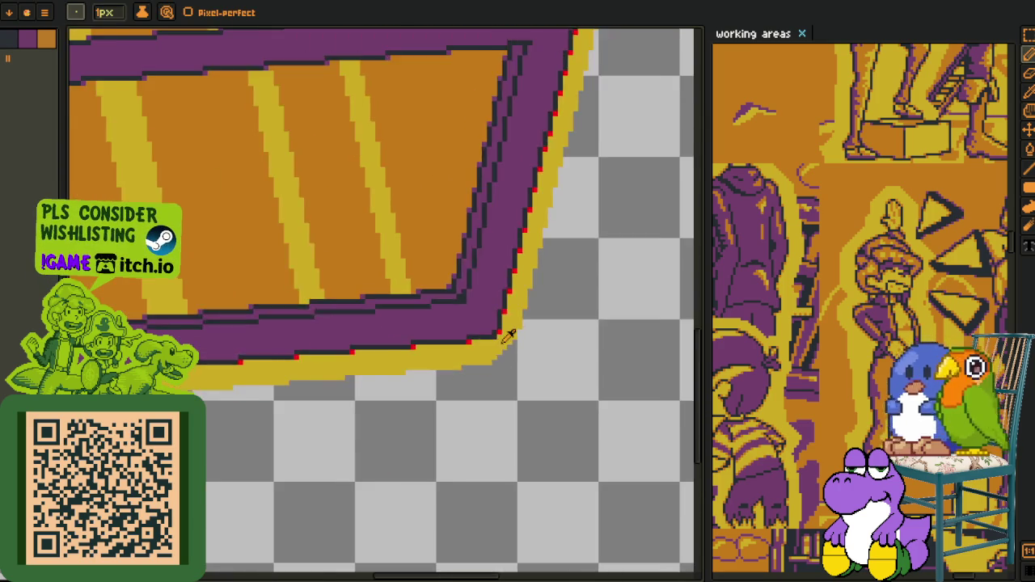
Step: Undo an accidental delete of the selected chest artwork
{"action": "scroll", "coordinate": [518, 323], "scroll_direction": "down", "scroll_amount": 2}
{"action": "scroll", "coordinate": [526, 315], "scroll_direction": "down", "scroll_amount": 2}
{"action": "key", "text": "Tab"}
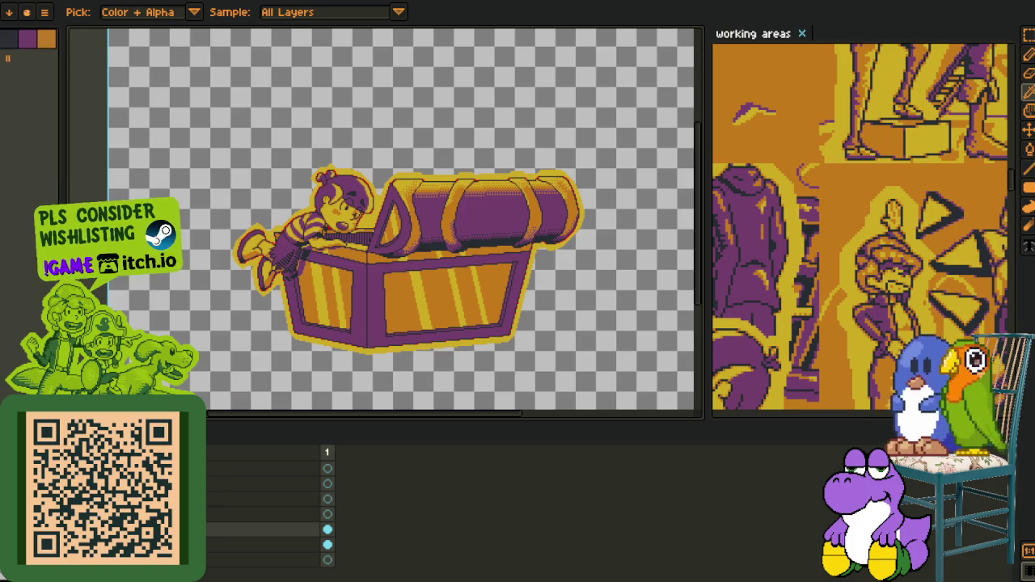
{"action": "key", "text": "Delete"}
{"action": "key", "text": "ctrl+z"}
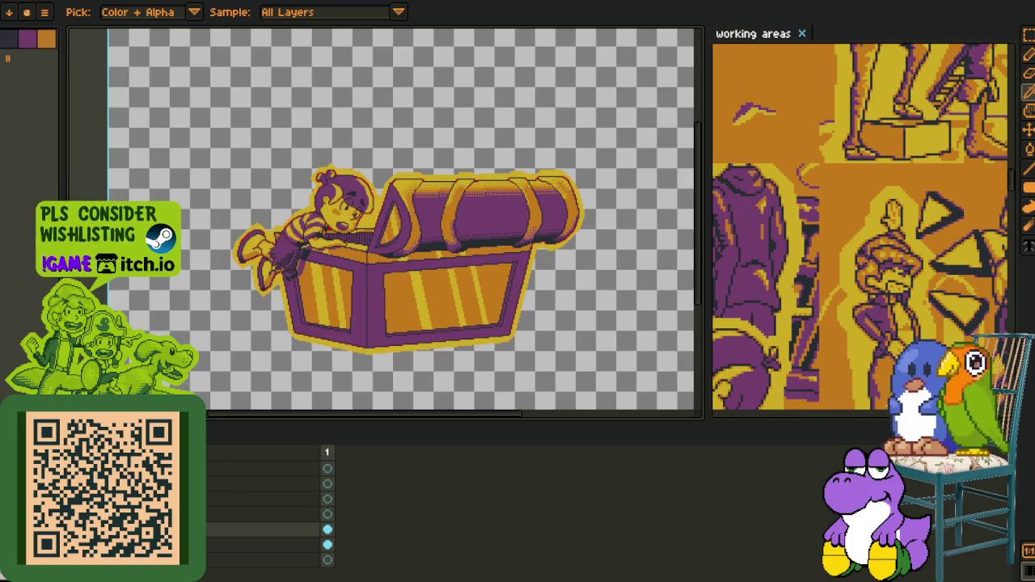
Step: Replace the red marker pixels around the kid and chest with orange
{"action": "scroll", "coordinate": [293, 212], "scroll_direction": "up", "scroll_amount": 4}
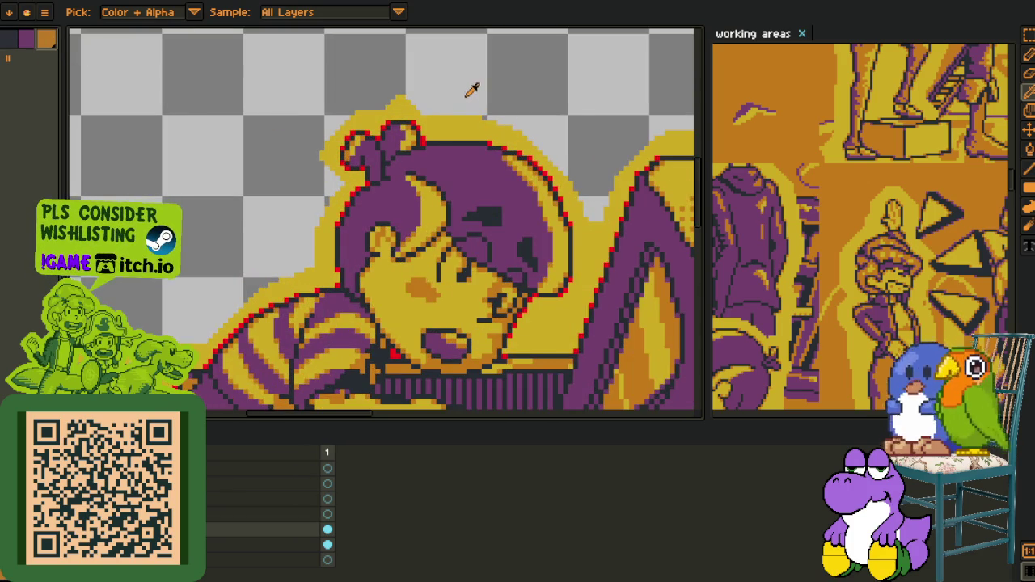
{"action": "scroll", "coordinate": [437, 113], "scroll_direction": "up", "scroll_amount": 3}
{"action": "scroll", "coordinate": [394, 134], "scroll_direction": "up", "scroll_amount": 2}
{"action": "key", "text": "b"}
{"action": "key", "text": "o"}
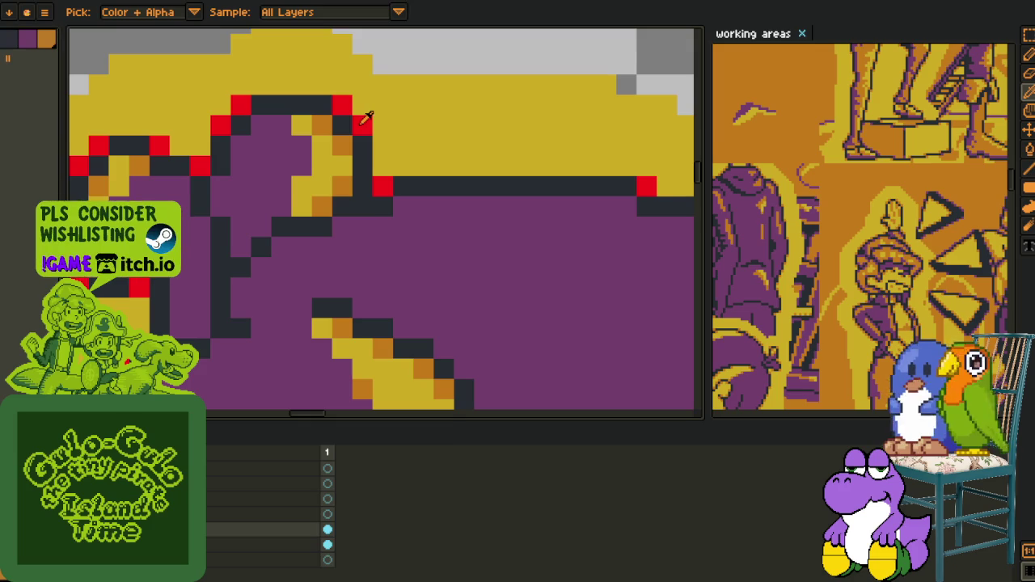
{"action": "key", "text": "shift+r"}
{"action": "left_click", "coordinate": [413, 455]}
Step: Inspect the sprite around the kid's face and grate, then select a layer
{"action": "scroll", "coordinate": [449, 201], "scroll_direction": "down", "scroll_amount": 3}
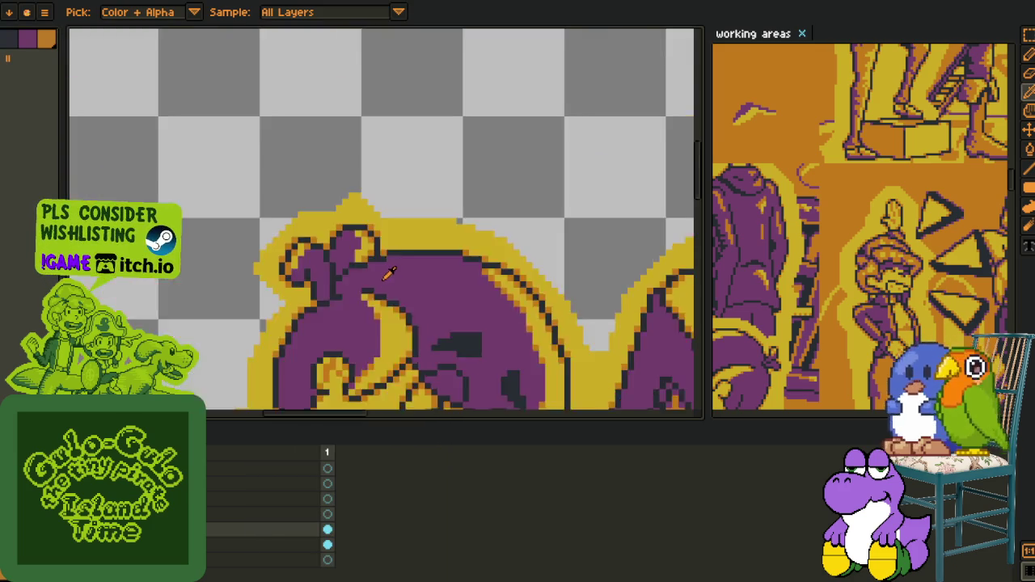
{"action": "scroll", "coordinate": [448, 202], "scroll_direction": "down", "scroll_amount": 3}
{"action": "scroll", "coordinate": [448, 201], "scroll_direction": "down", "scroll_amount": 2}
{"action": "left_click_drag", "start_coordinate": [484, 242], "coordinate": [458, 179]}
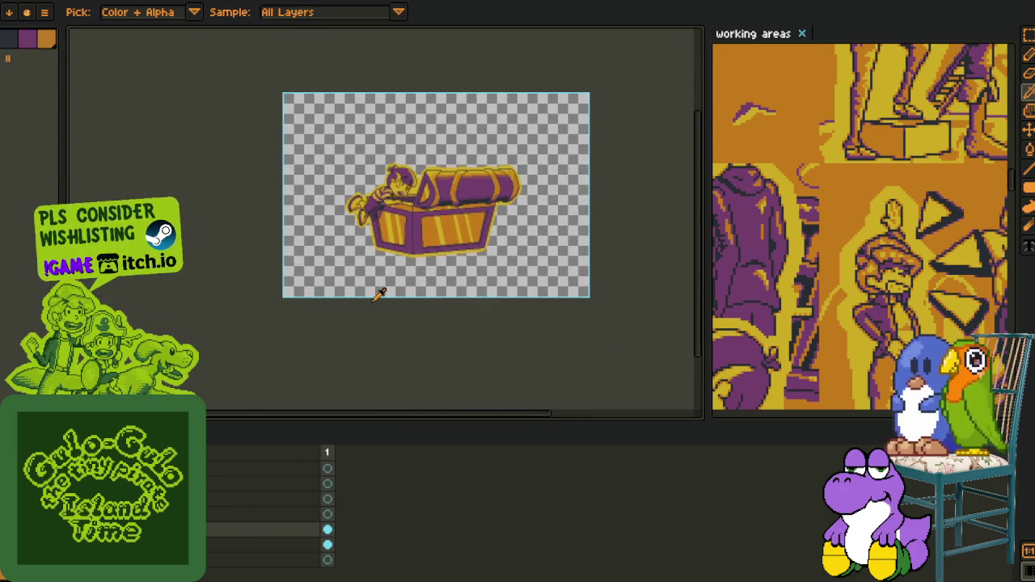
{"action": "scroll", "coordinate": [458, 191], "scroll_direction": "up", "scroll_amount": 2}
{"action": "scroll", "coordinate": [457, 197], "scroll_direction": "up", "scroll_amount": 2}
{"action": "scroll", "coordinate": [419, 154], "scroll_direction": "up", "scroll_amount": 2}
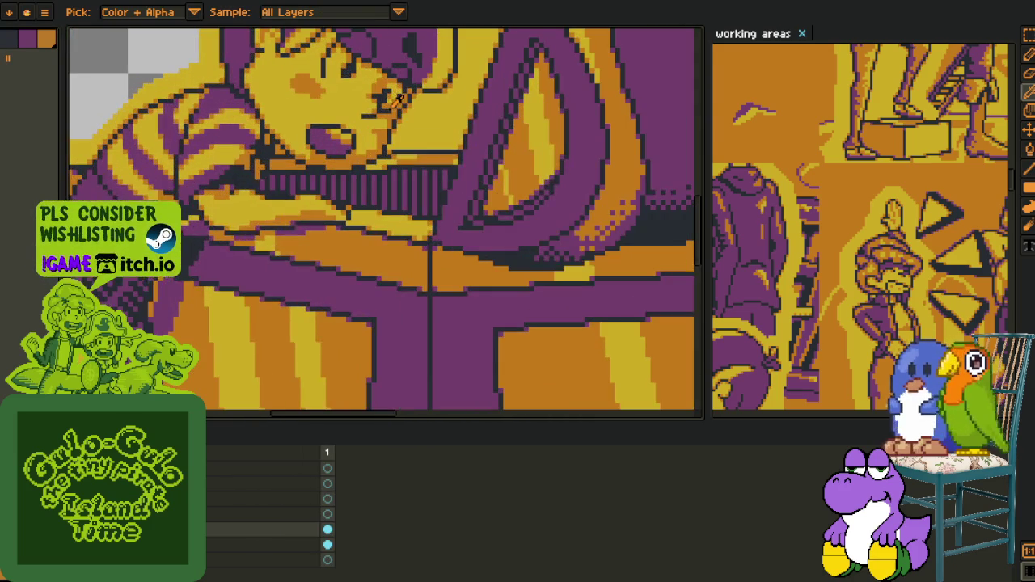
{"action": "mouse_move", "coordinate": [419, 154]}
{"action": "left_mouse_down"}
{"action": "mouse_move", "coordinate": [400, 121]}
{"action": "mouse_move", "coordinate": [331, 146]}
{"action": "left_mouse_up"}
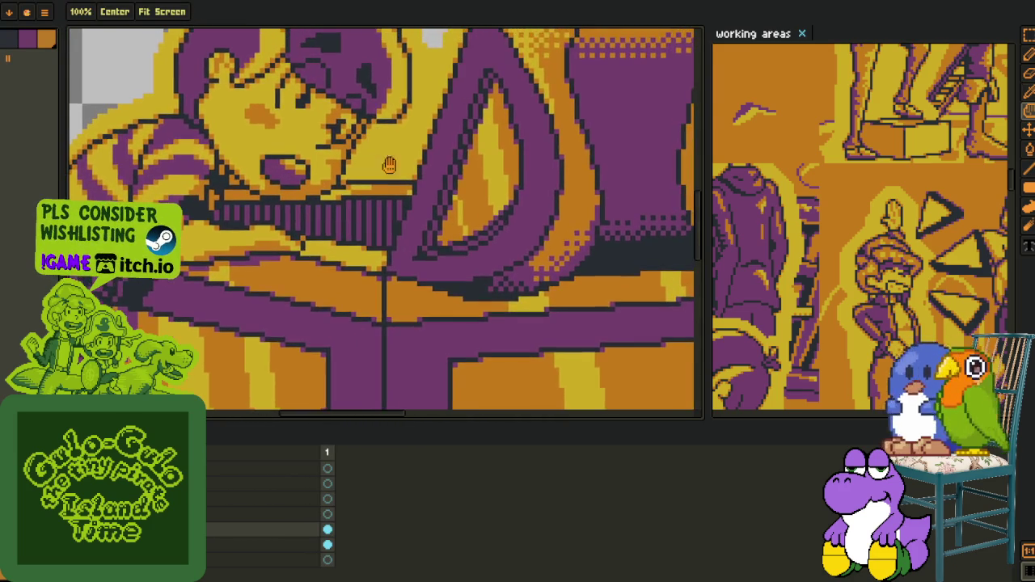
{"action": "scroll", "coordinate": [413, 178], "scroll_direction": "up", "scroll_amount": 3}
{"action": "scroll", "coordinate": [416, 212], "scroll_direction": "down", "scroll_amount": 2}
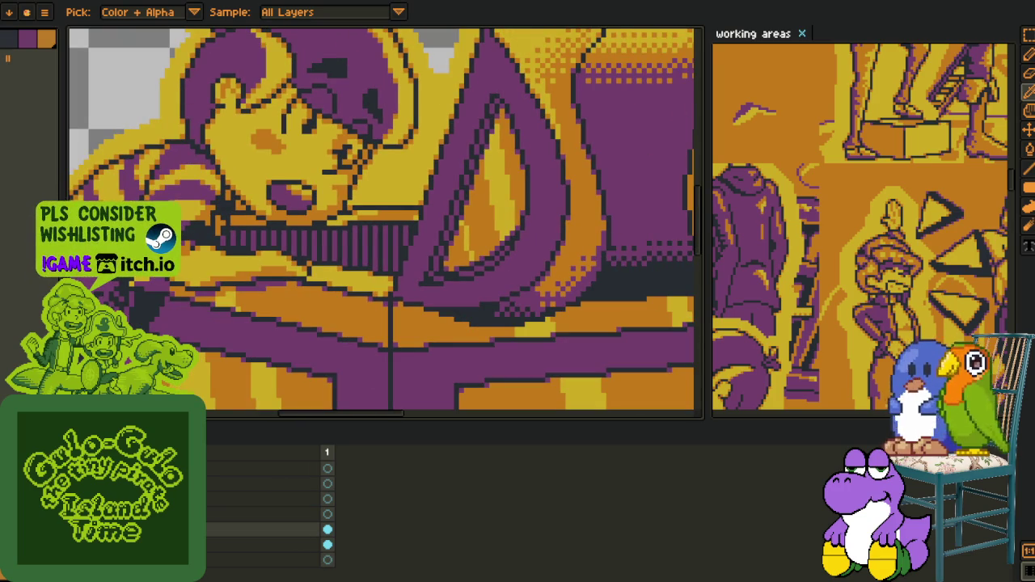
{"action": "scroll", "coordinate": [267, 509], "scroll_direction": "down", "scroll_amount": 2}
{"action": "scroll", "coordinate": [267, 510], "scroll_direction": "down", "scroll_amount": 2}
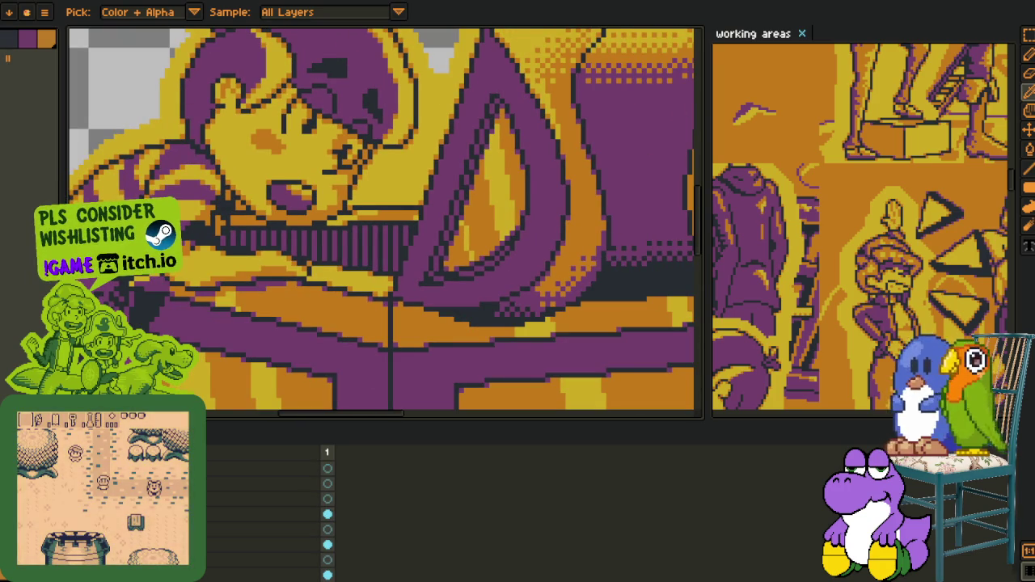
{"action": "left_click", "coordinate": [267, 514]}
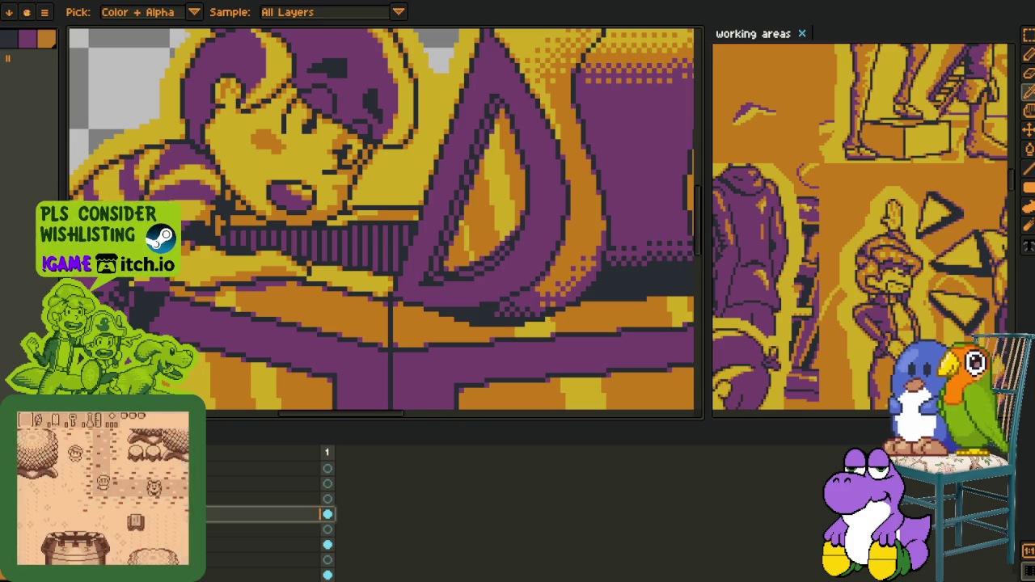
Step: Save the chest sprite file with Ctrl+S
{"action": "scroll", "coordinate": [420, 202], "scroll_direction": "up", "scroll_amount": 2}
{"action": "scroll", "coordinate": [413, 218], "scroll_direction": "up", "scroll_amount": 2}
{"action": "key", "text": "b"}
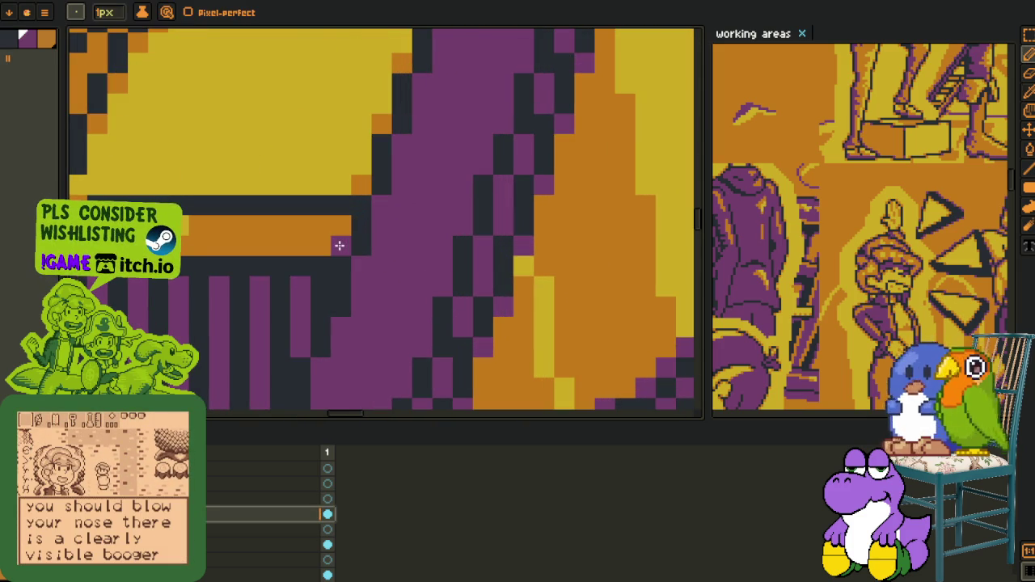
{"action": "scroll", "coordinate": [340, 245], "scroll_direction": "down", "scroll_amount": 2}
{"action": "scroll", "coordinate": [356, 211], "scroll_direction": "down", "scroll_amount": 2}
{"action": "scroll", "coordinate": [389, 178], "scroll_direction": "down", "scroll_amount": 1}
{"action": "key", "text": "i"}
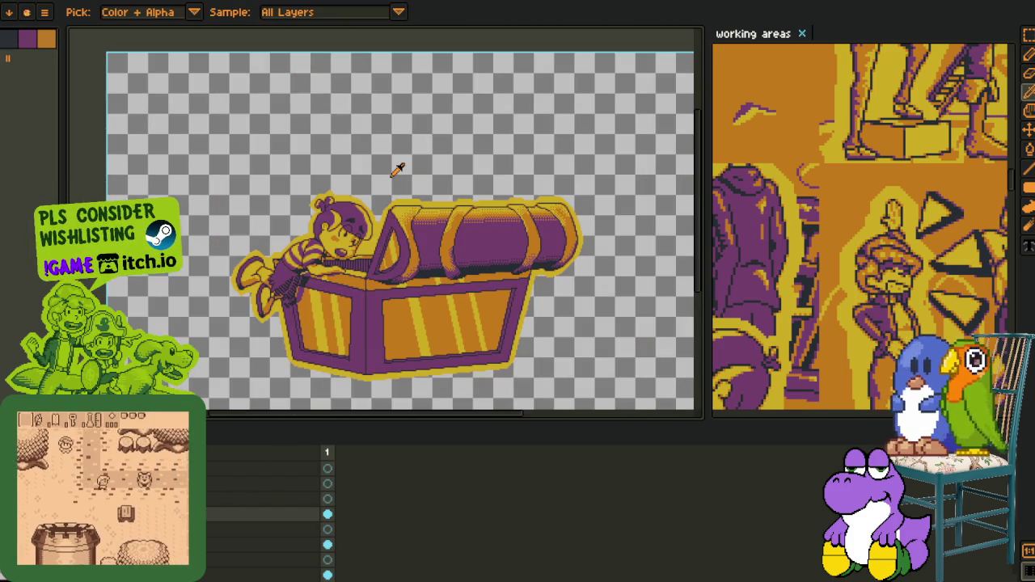
{"action": "key", "text": "ctrl+s"}
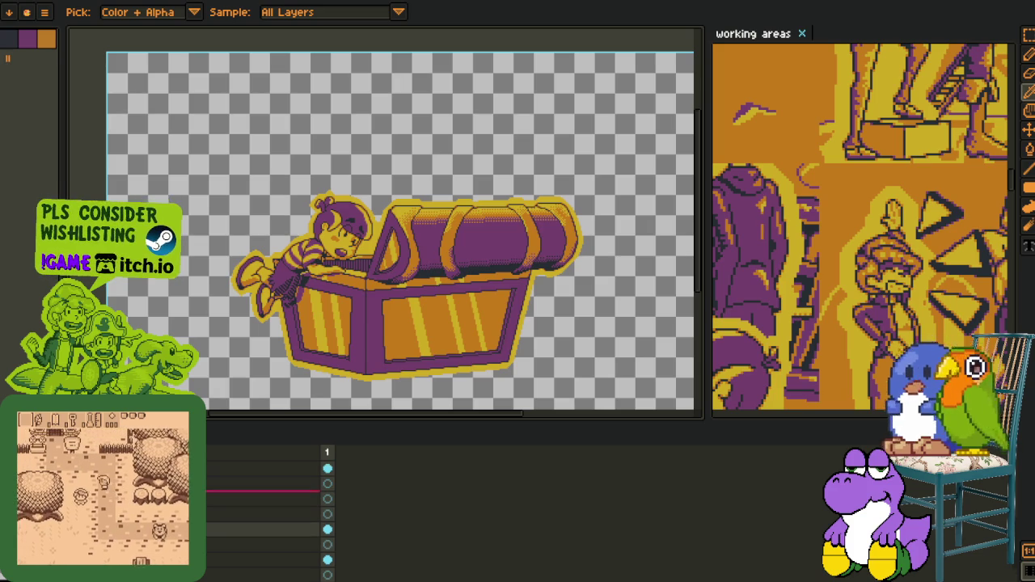
Step: Remove a layer through its right-click menu in the timeline
{"action": "left_click", "coordinate": [267, 469]}
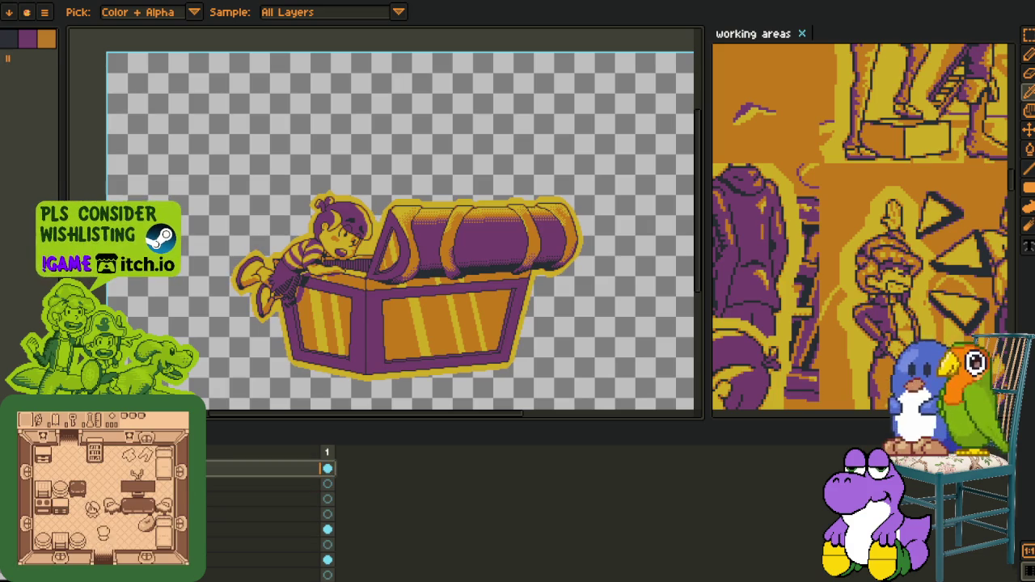
{"action": "right_click", "coordinate": [205, 469]}
{"action": "left_click", "coordinate": [234, 499]}
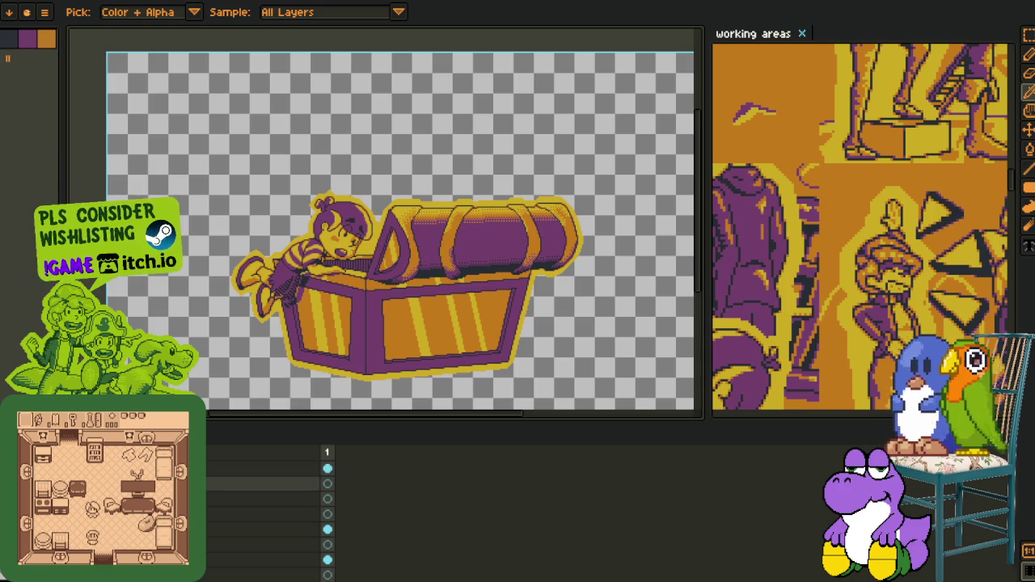
Step: Reorder layers in the timeline stack and restore the removed layer with undo
{"action": "left_click", "coordinate": [267, 499]}
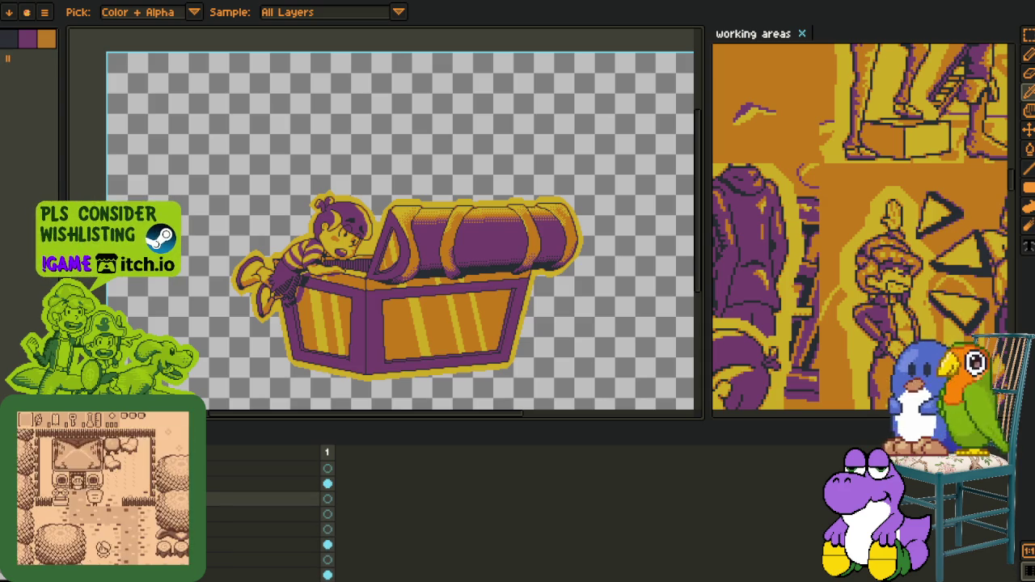
{"action": "left_click", "coordinate": [267, 544]}
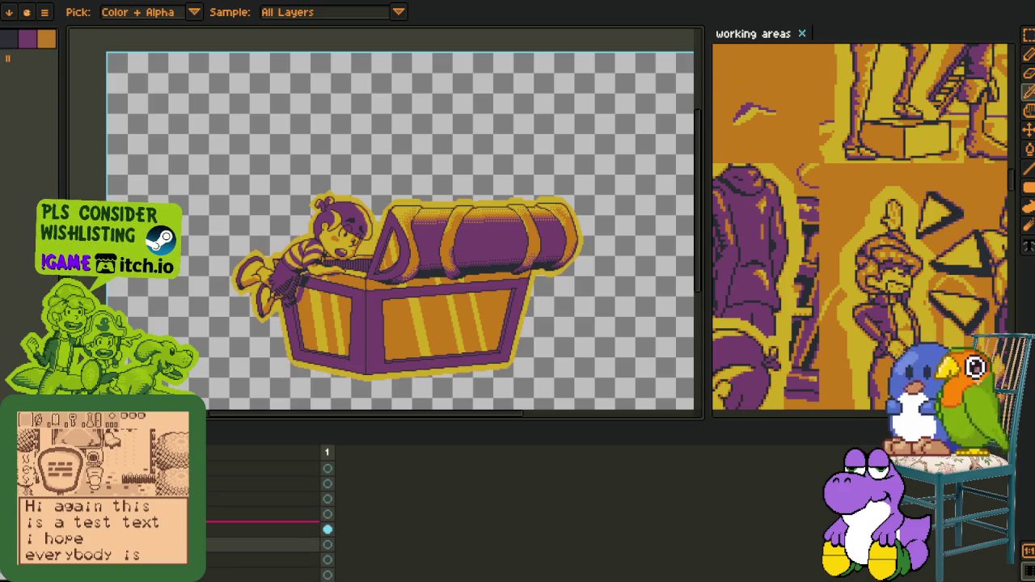
{"action": "left_click_drag", "start_coordinate": [267, 545], "coordinate": [267, 530]}
{"action": "left_click_drag", "start_coordinate": [267, 483], "coordinate": [267, 552]}
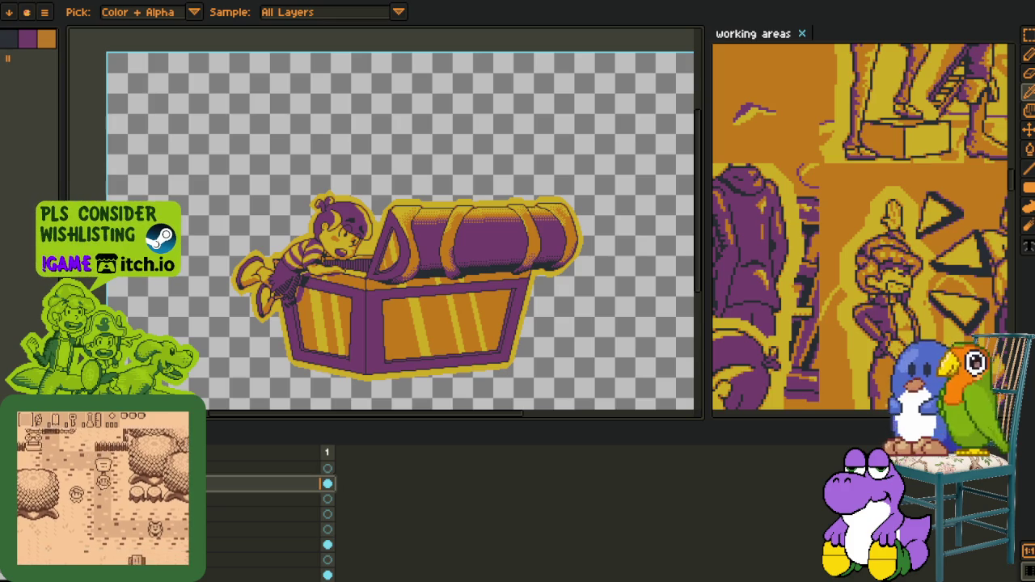
{"action": "key", "text": "ctrl+z"}
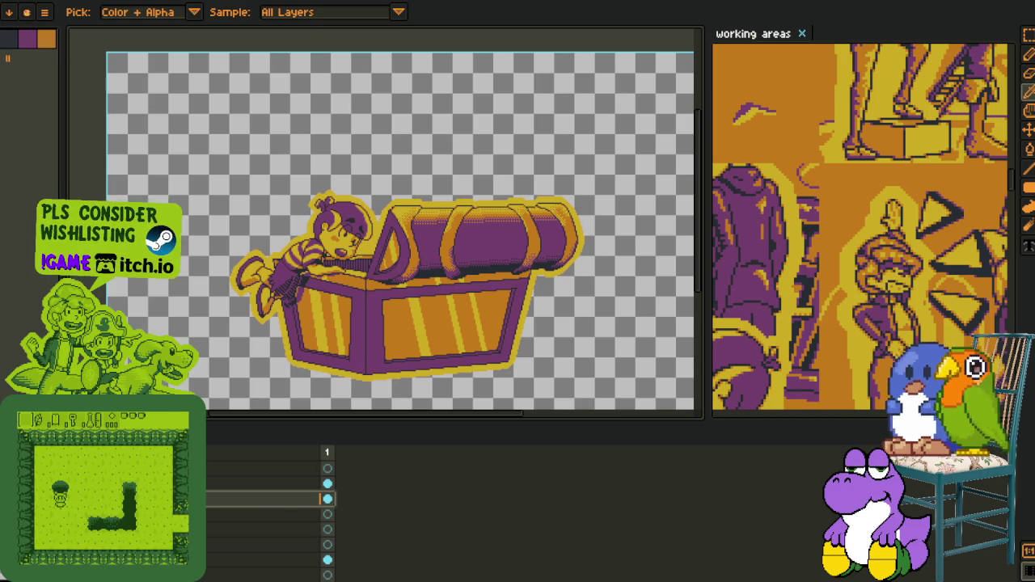
{"action": "right_click", "coordinate": [121, 477]}
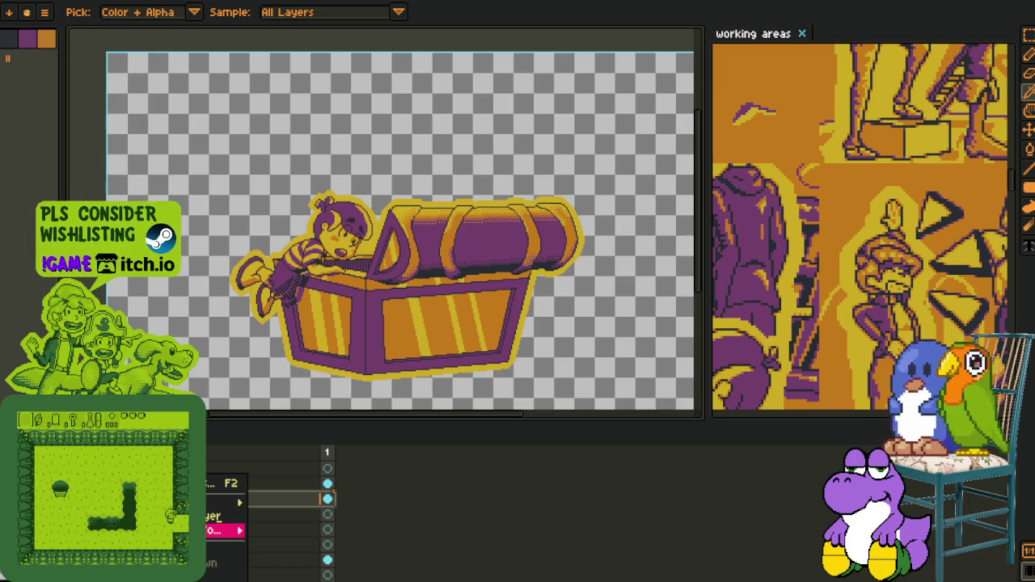
Step: Delete and restore layers until the yellow outline layer shows on its own
{"action": "left_click", "coordinate": [280, 544]}
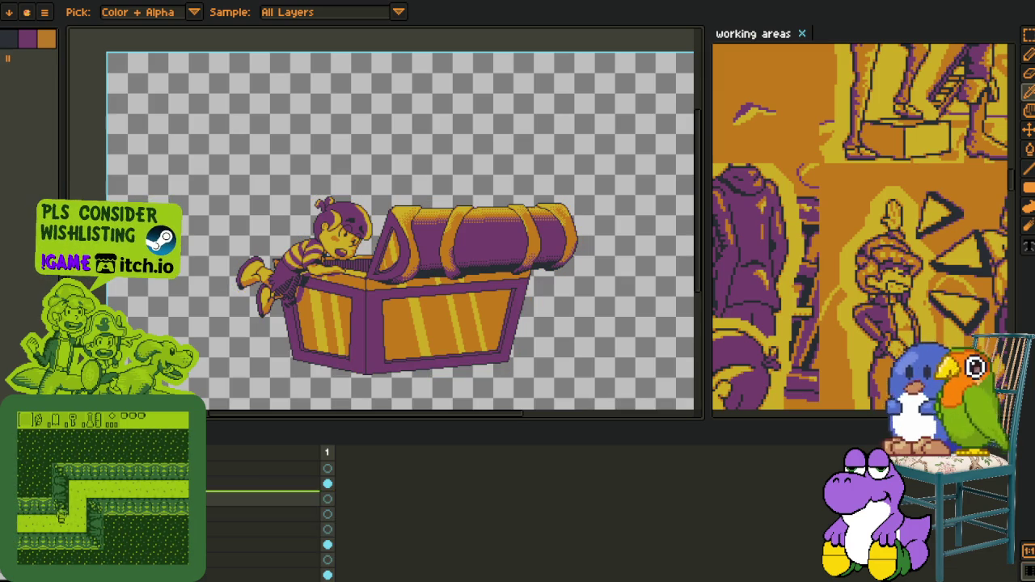
{"action": "key", "text": "ctrl+z"}
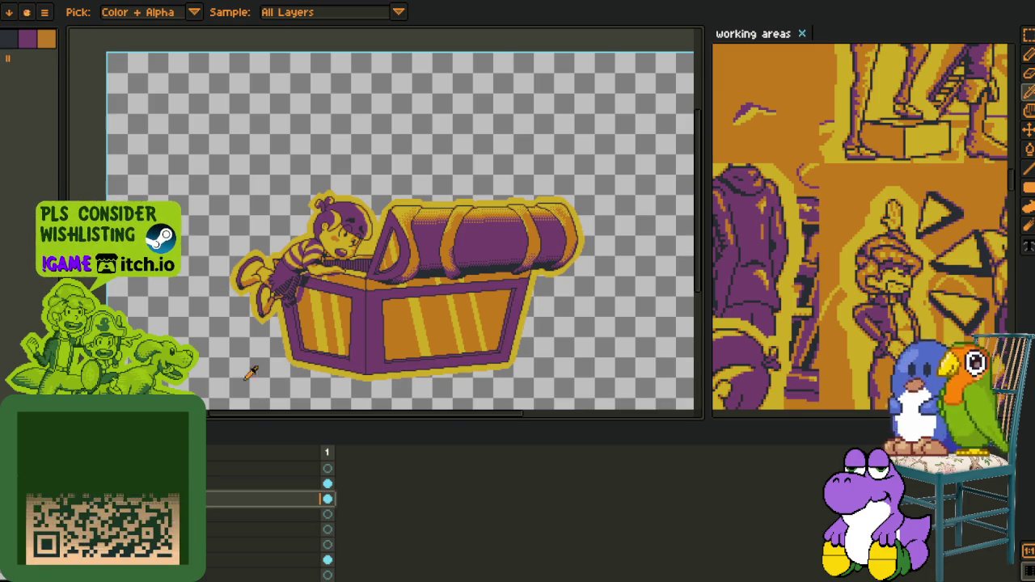
{"action": "scroll", "coordinate": [275, 227], "scroll_direction": "up", "scroll_amount": 5}
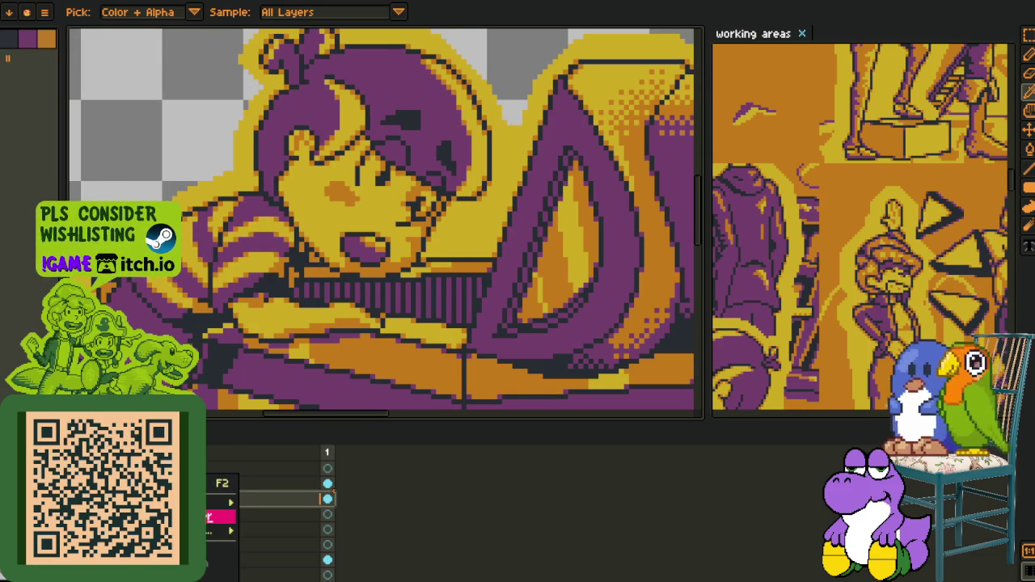
{"action": "key", "text": "Delete"}
{"action": "key", "text": "ctrl+z"}
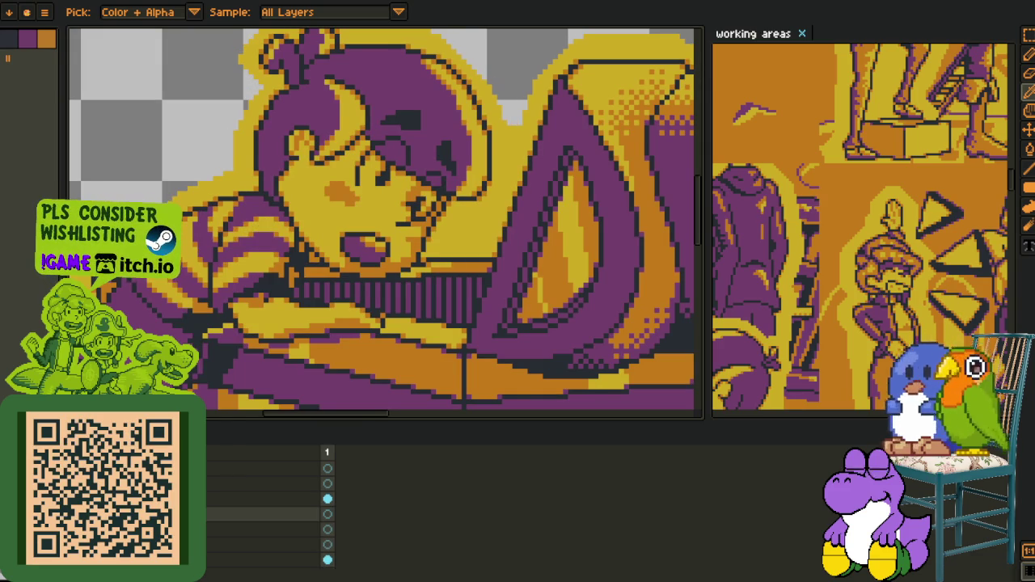
{"action": "key", "text": "ctrl+z"}
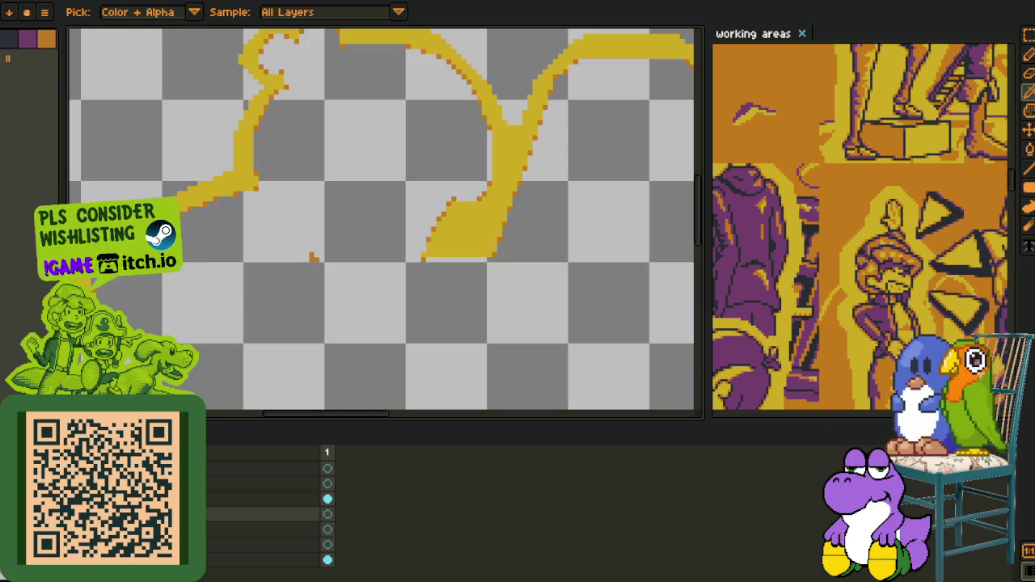
Step: Bucket-fill the inside of the yellow outline with white
{"action": "scroll", "coordinate": [344, 256], "scroll_direction": "down", "scroll_amount": 3}
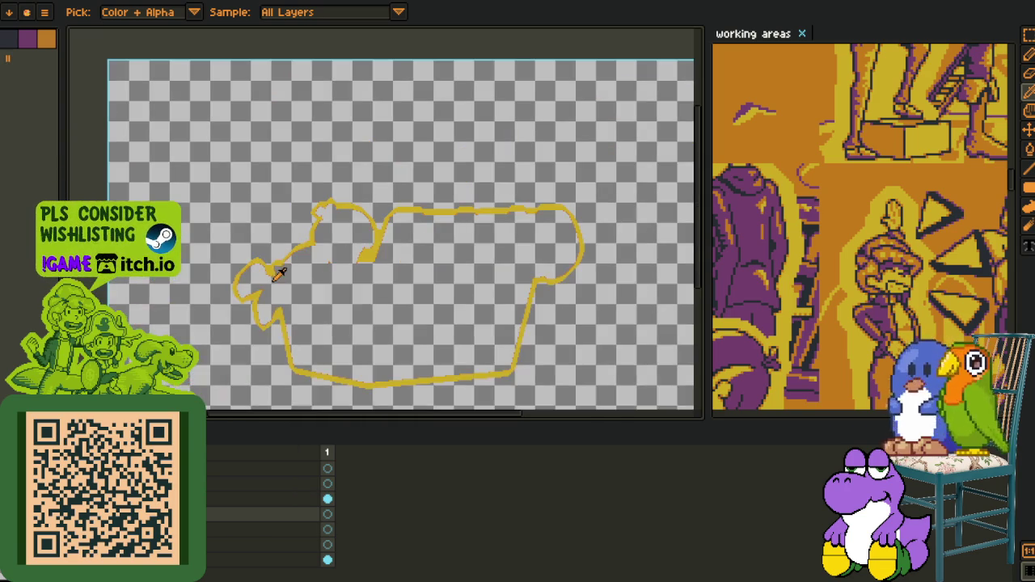
{"action": "key", "text": "g"}
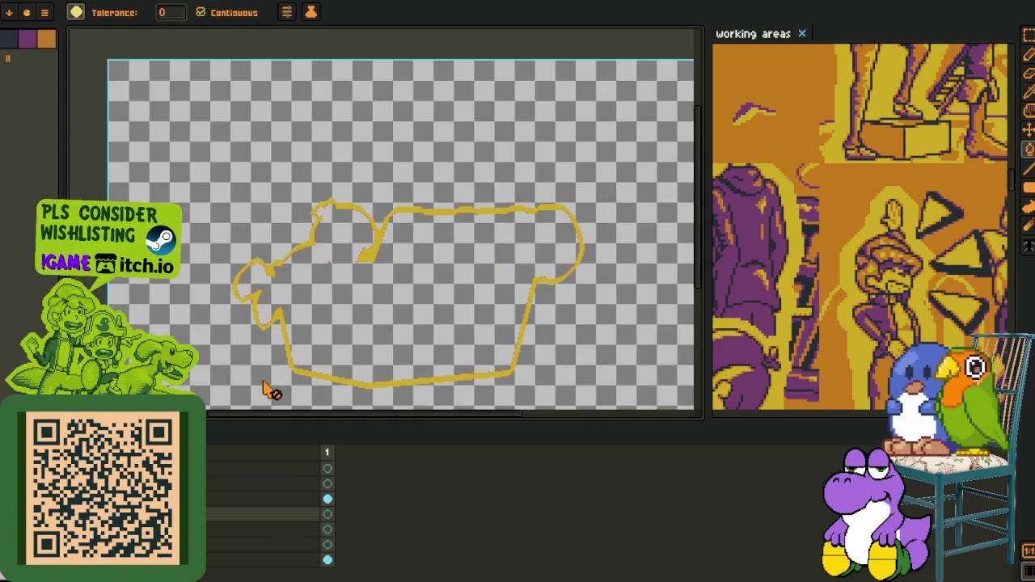
{"action": "key", "text": "Up"}
{"action": "key", "text": "Up"}
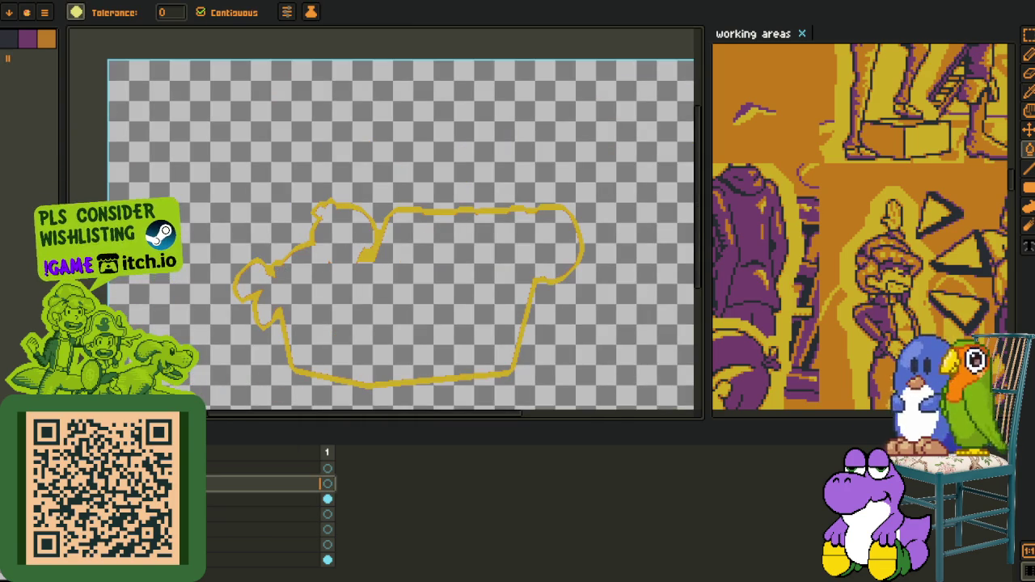
{"action": "key", "text": "Down"}
{"action": "left_click", "coordinate": [303, 364]}
{"action": "key", "text": "o"}
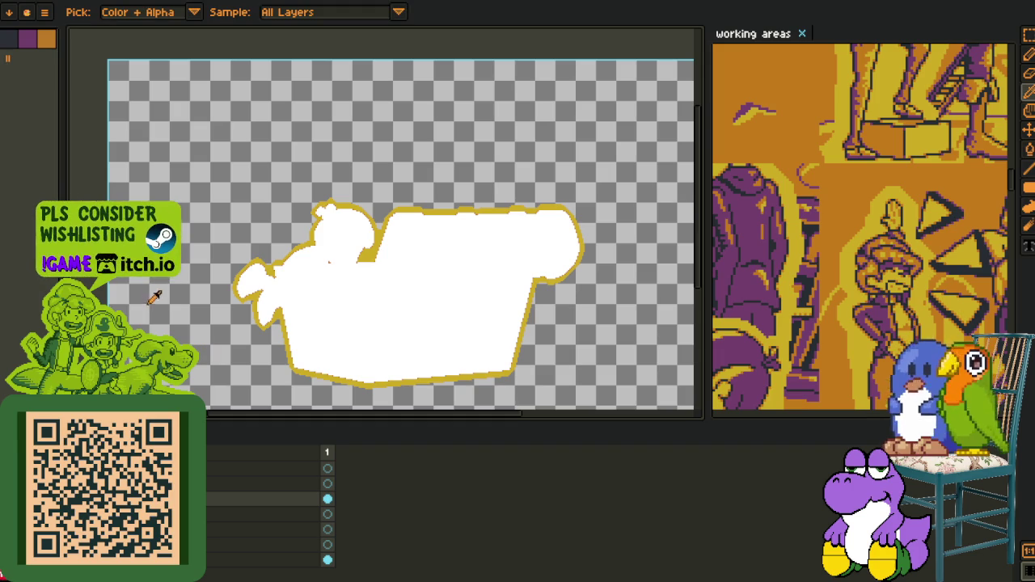
Step: Bring up the Outline effect settings previewing a yellow border
{"action": "scroll", "coordinate": [295, 204], "scroll_direction": "up", "scroll_amount": 3}
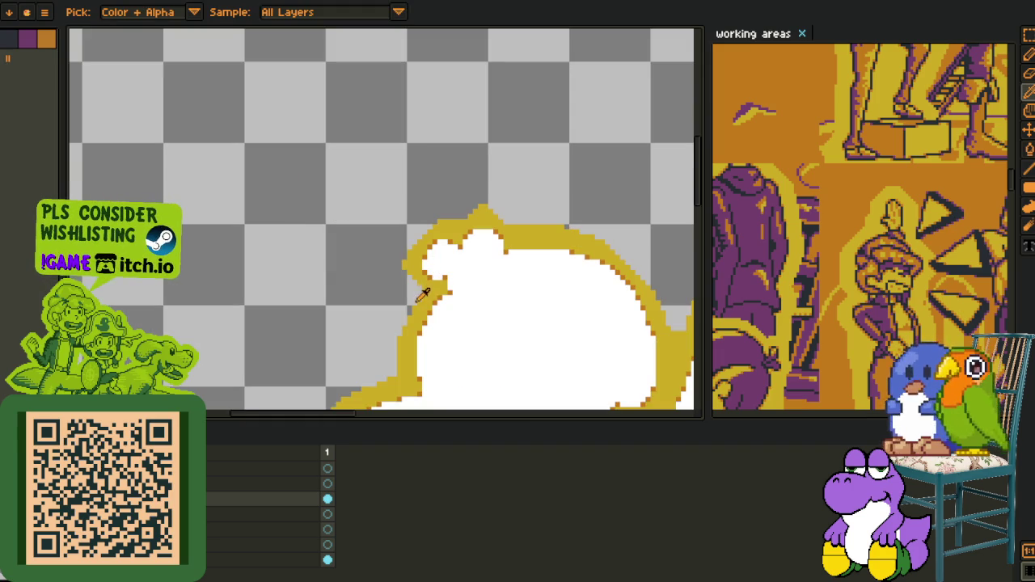
{"action": "scroll", "coordinate": [424, 304], "scroll_direction": "down", "scroll_amount": 3}
{"action": "scroll", "coordinate": [423, 280], "scroll_direction": "down", "scroll_amount": 2}
{"action": "key", "text": "shift+o"}
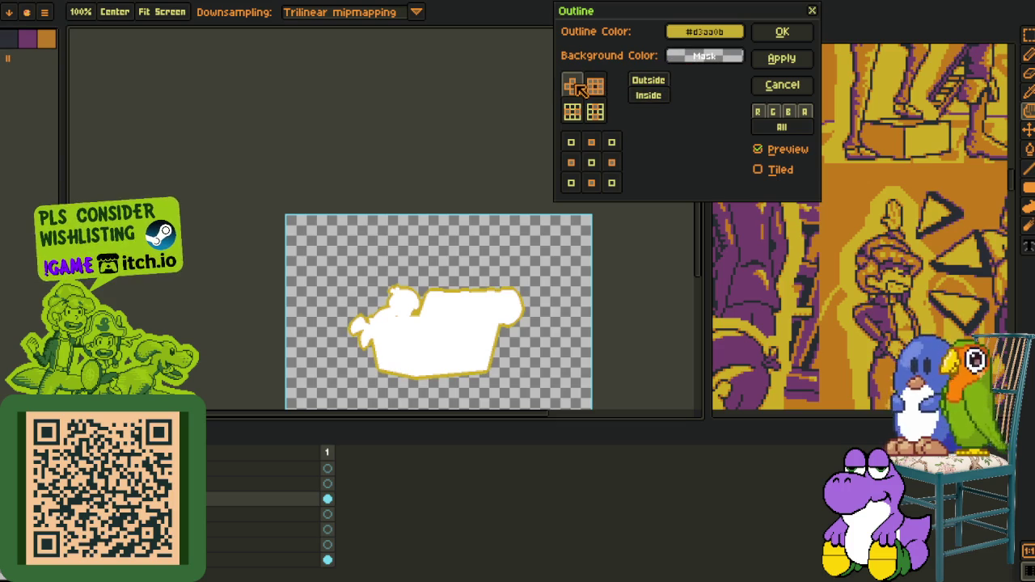
Step: Apply the yellow Outline effect, comparing it once with undo and redo
{"action": "left_click", "coordinate": [782, 31]}
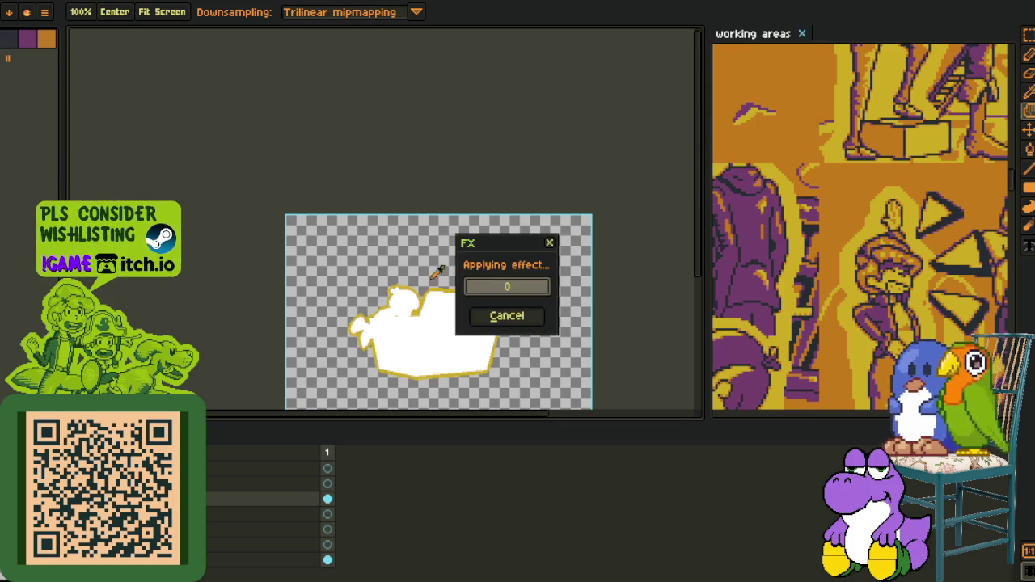
{"action": "key", "text": "o"}
{"action": "scroll", "coordinate": [415, 290], "scroll_direction": "up", "scroll_amount": 2}
{"action": "scroll", "coordinate": [415, 289], "scroll_direction": "up", "scroll_amount": 1}
{"action": "key", "text": "ctrl+z"}
{"action": "key", "text": "ctrl+y"}
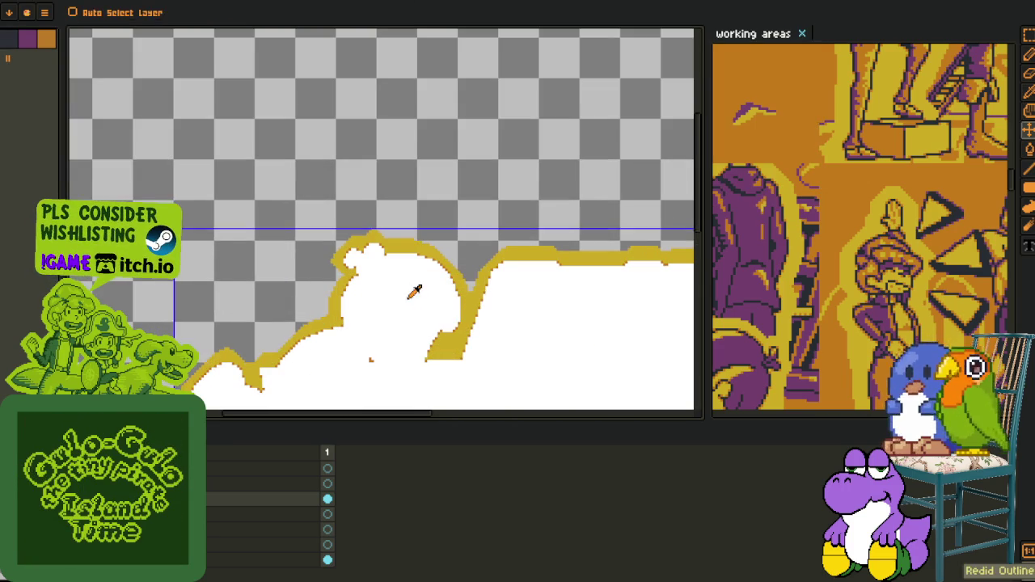
Step: Use Replace Color to turn the #FFFFFF fill transparent
{"action": "scroll", "coordinate": [422, 283], "scroll_direction": "down", "scroll_amount": 1}
{"action": "scroll", "coordinate": [422, 283], "scroll_direction": "down", "scroll_amount": 2}
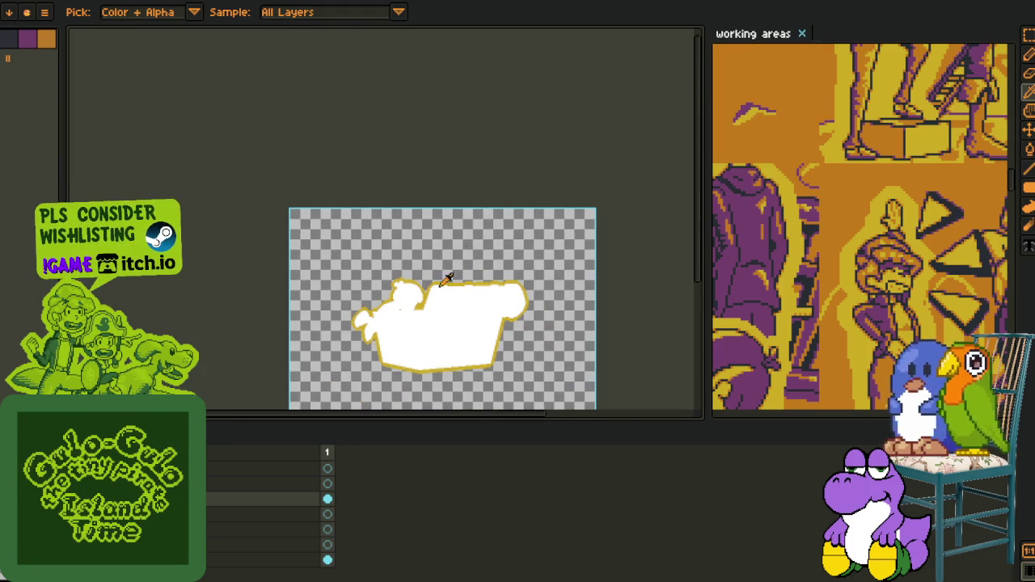
{"action": "left_click", "coordinate": [440, 347]}
{"action": "key", "text": "shift+r"}
{"action": "key", "text": "Return"}
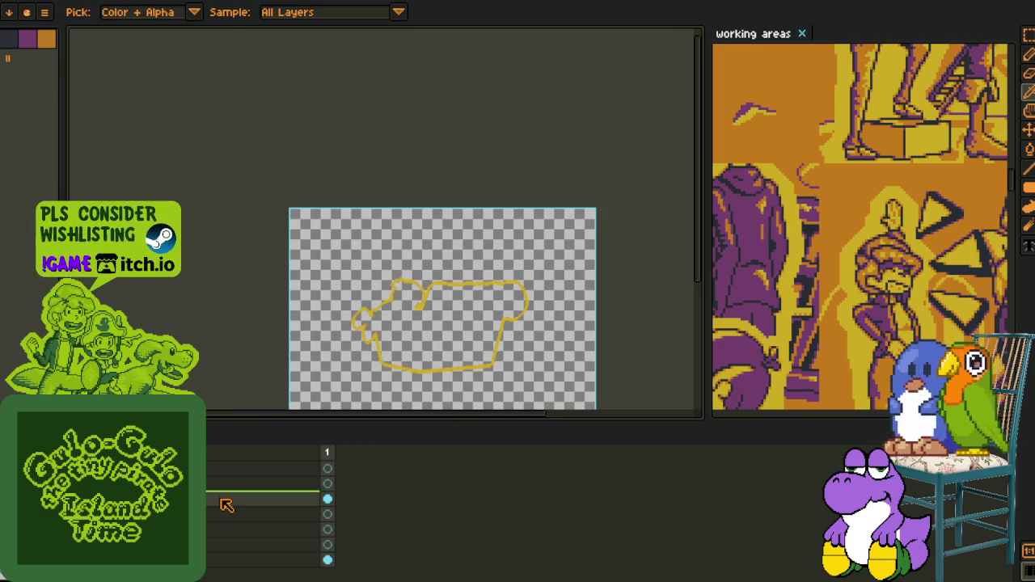
Step: Rename 'Layer 1 Copy' to 'outline' and check the neighbouring layers
{"action": "double_click", "coordinate": [243, 501]}
{"action": "type", "text": "outline"}
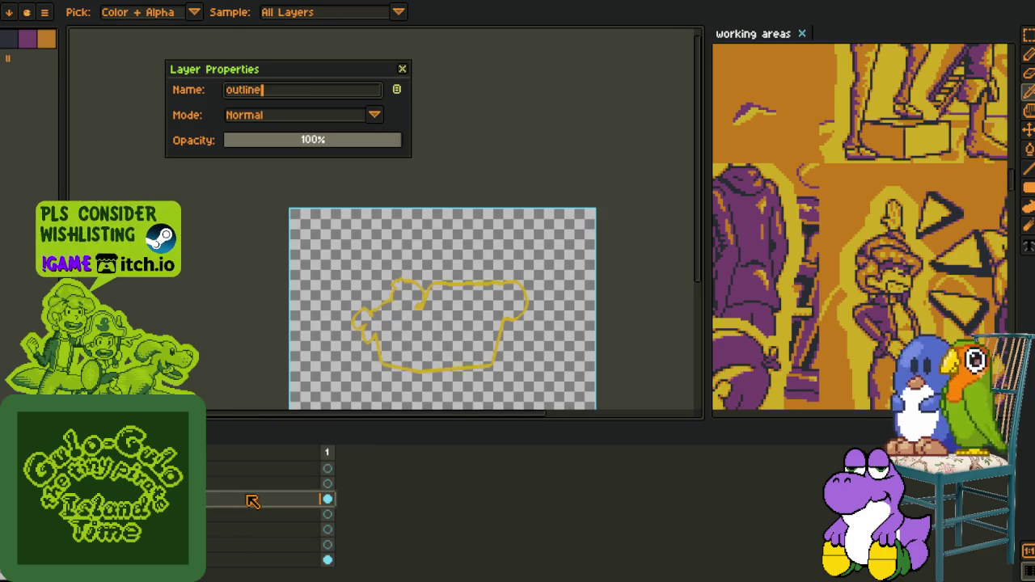
{"action": "key", "text": "Return"}
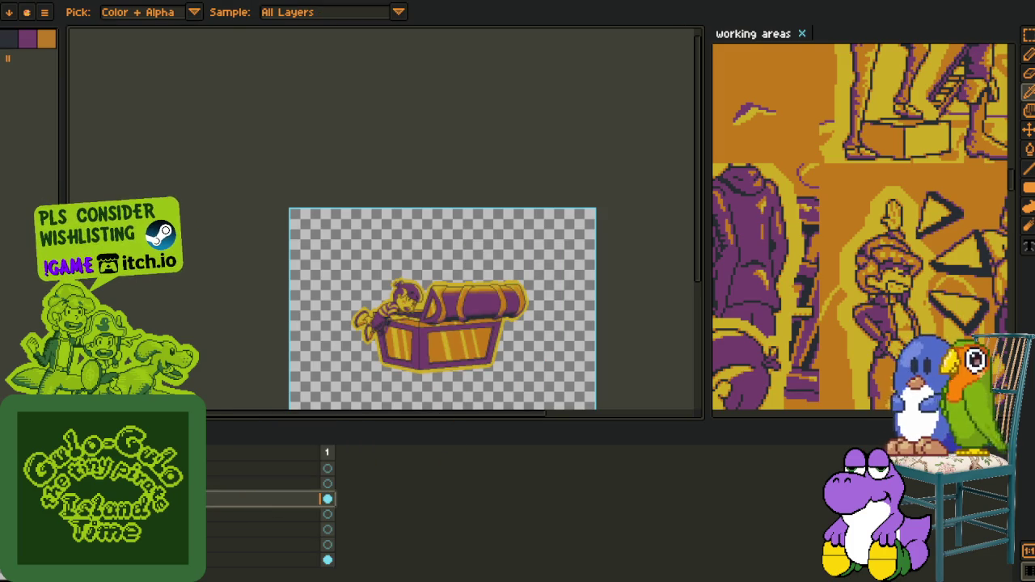
{"action": "left_click", "coordinate": [327, 484]}
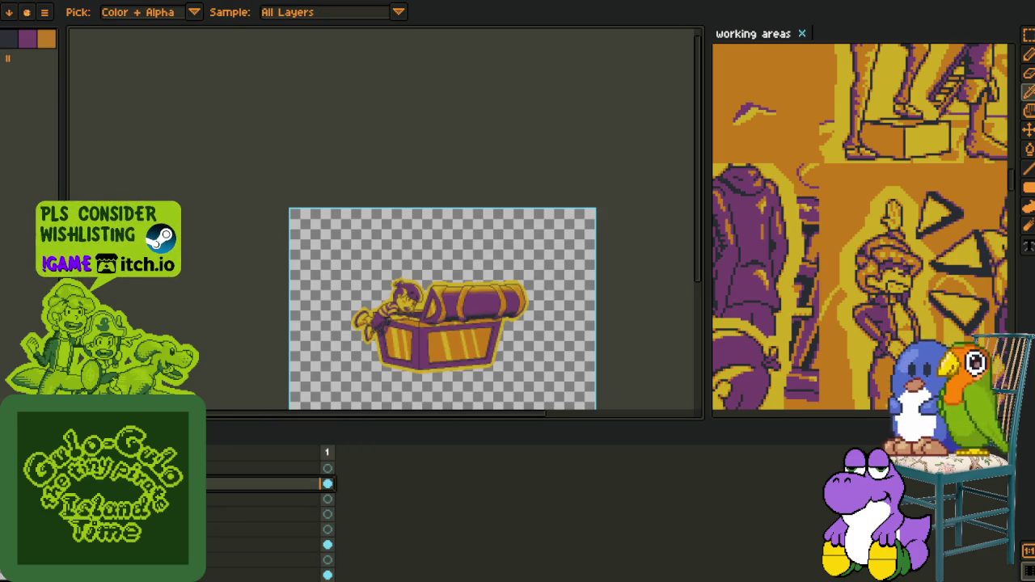
{"action": "left_click", "coordinate": [267, 499]}
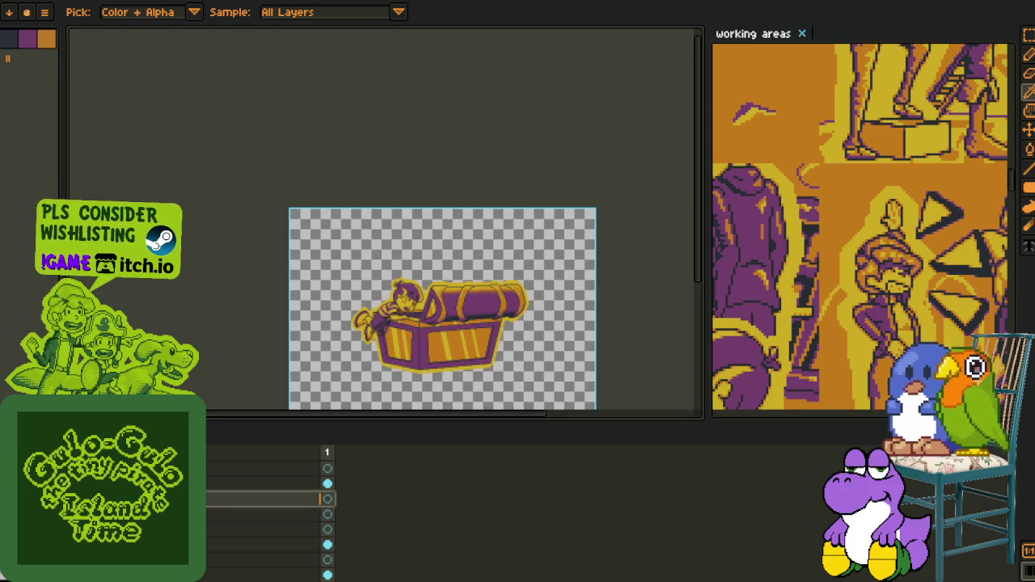
{"action": "left_click", "coordinate": [267, 484]}
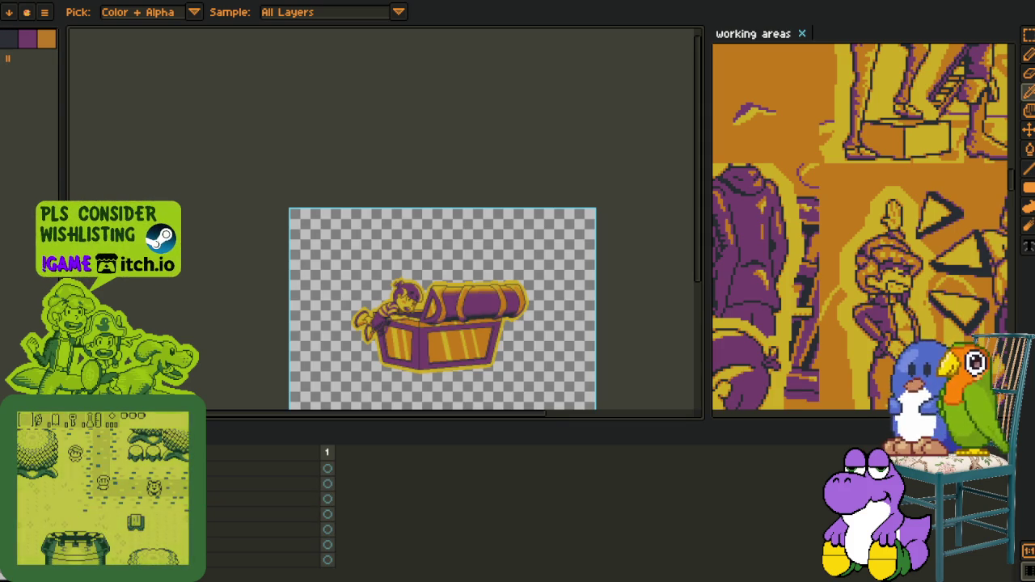
{"action": "scroll", "coordinate": [301, 382], "scroll_direction": "down", "scroll_amount": 1}
Step: Show the first frame's cel and zoom in on the boy and chest lid
{"action": "left_click", "coordinate": [327, 468]}
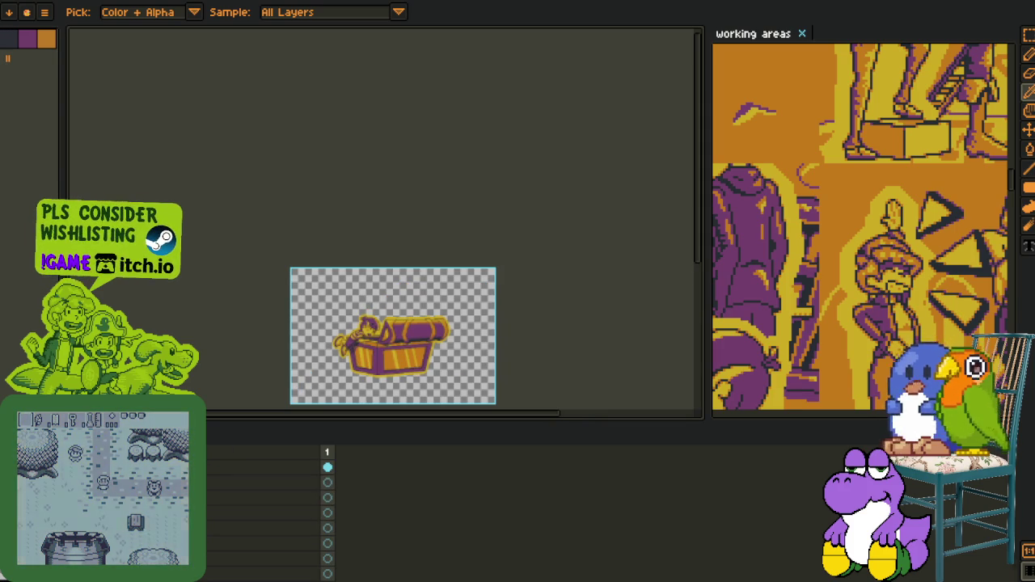
{"action": "scroll", "coordinate": [342, 360], "scroll_direction": "up", "scroll_amount": 1}
{"action": "scroll", "coordinate": [388, 347], "scroll_direction": "up", "scroll_amount": 1}
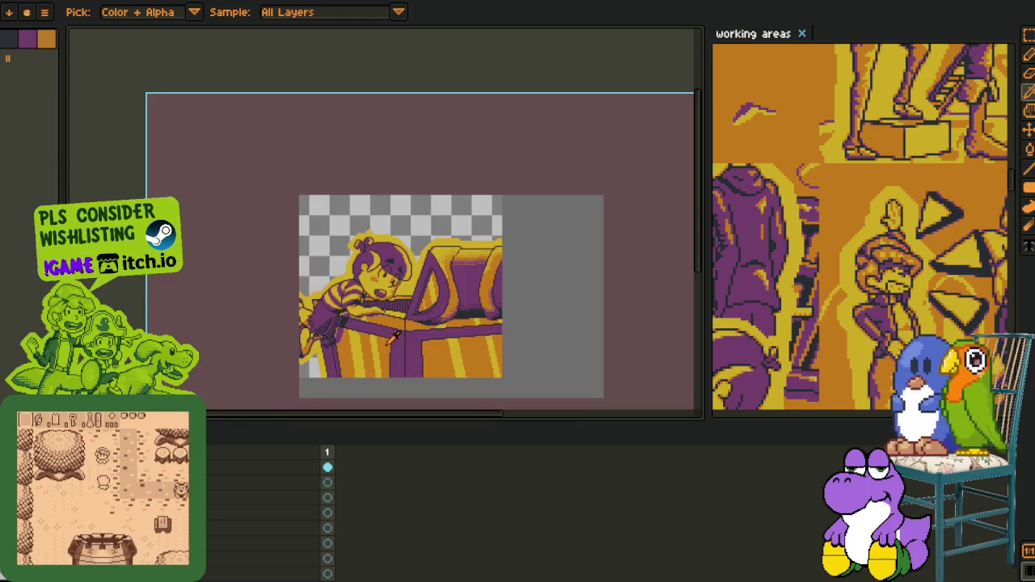
{"action": "left_click_drag", "start_coordinate": [395, 343], "coordinate": [409, 255]}
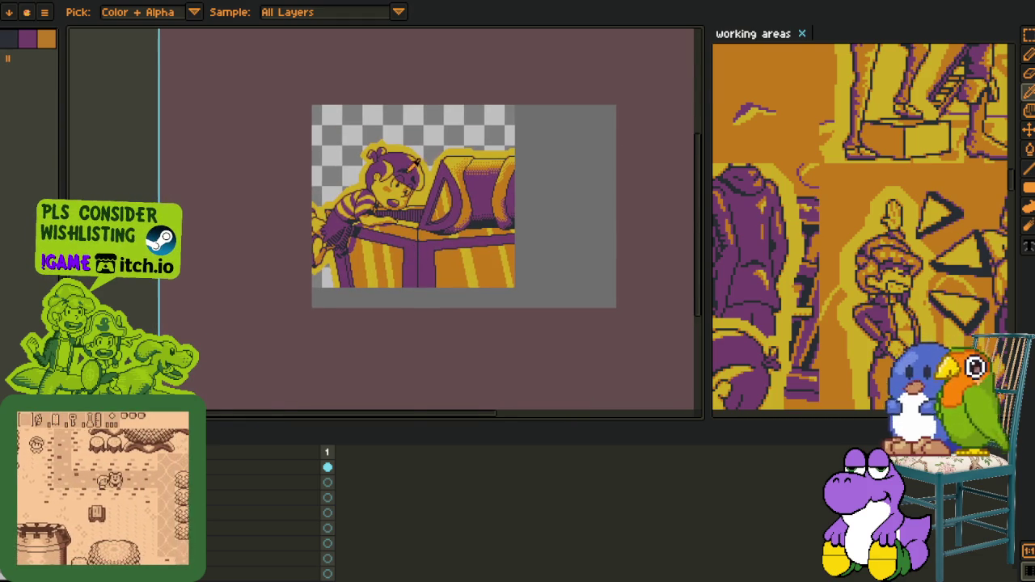
{"action": "scroll", "coordinate": [420, 256], "scroll_direction": "up", "scroll_amount": 1}
{"action": "left_click_drag", "start_coordinate": [421, 255], "coordinate": [369, 218]}
{"action": "key", "text": "i"}
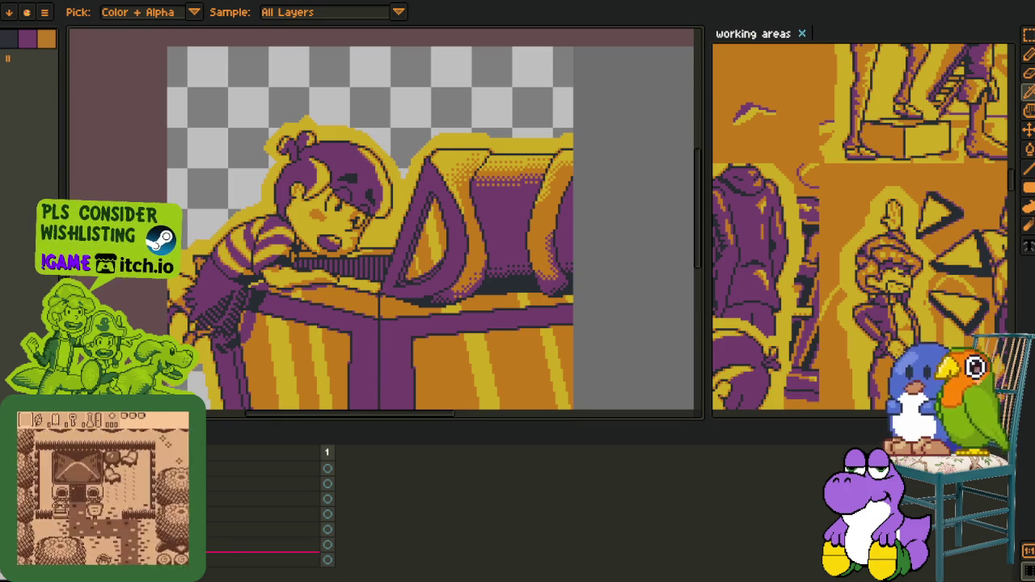
{"action": "right_click", "coordinate": [237, 492]}
Step: Add a new layer named 'backdrop' and bucket-fill the empty sky dark
{"action": "left_click", "coordinate": [250, 499]}
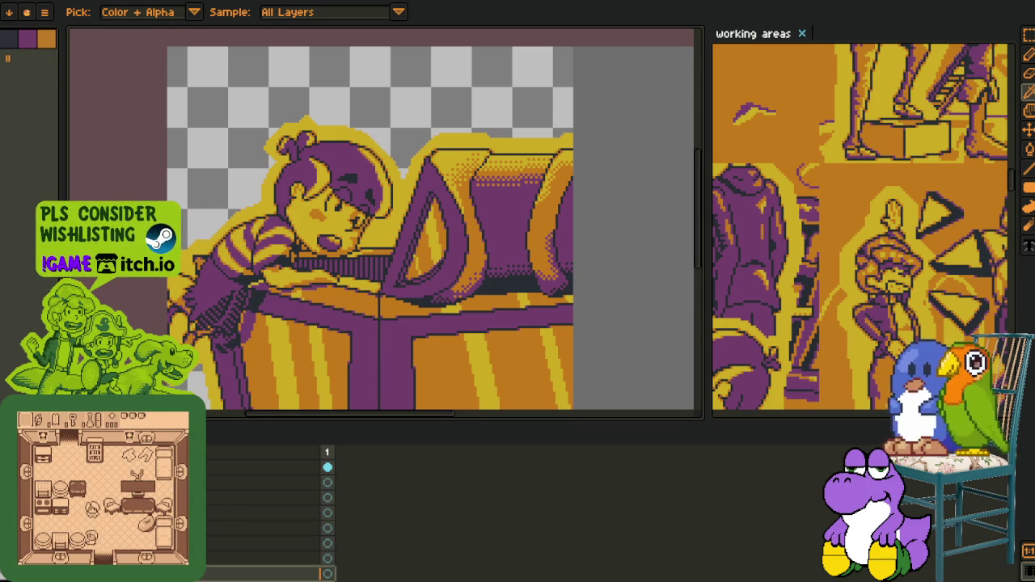
{"action": "key", "text": "shift+p"}
{"action": "type", "text": "backdrop"}
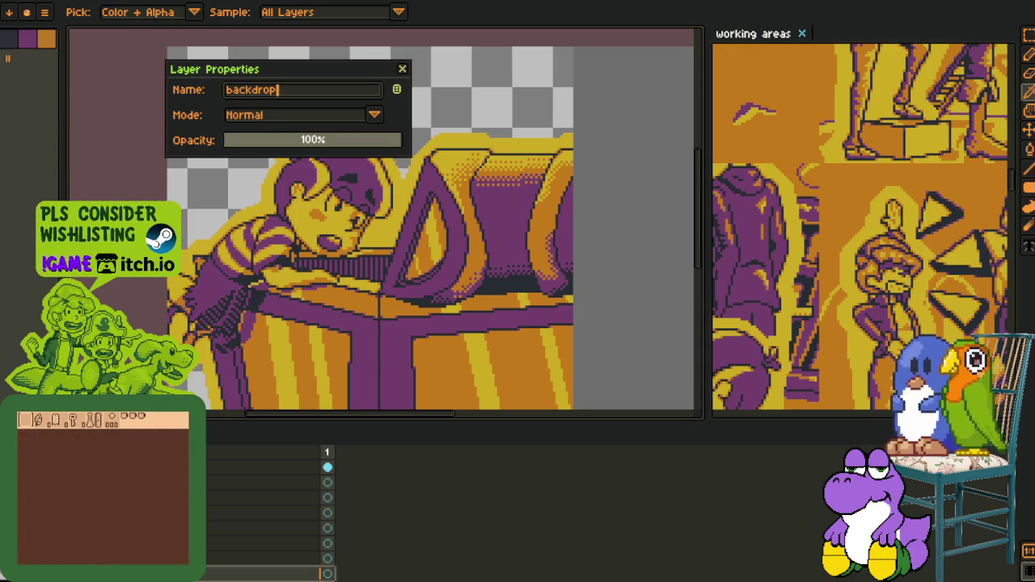
{"action": "key", "text": "Return"}
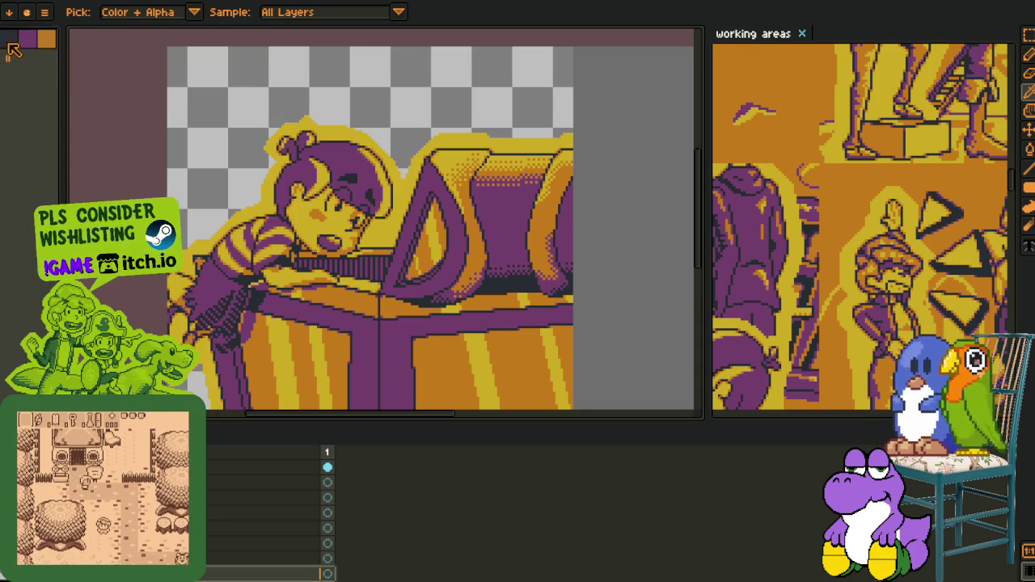
{"action": "key", "text": "Tab"}
{"action": "key", "text": "g"}
{"action": "left_click", "coordinate": [384, 102]}
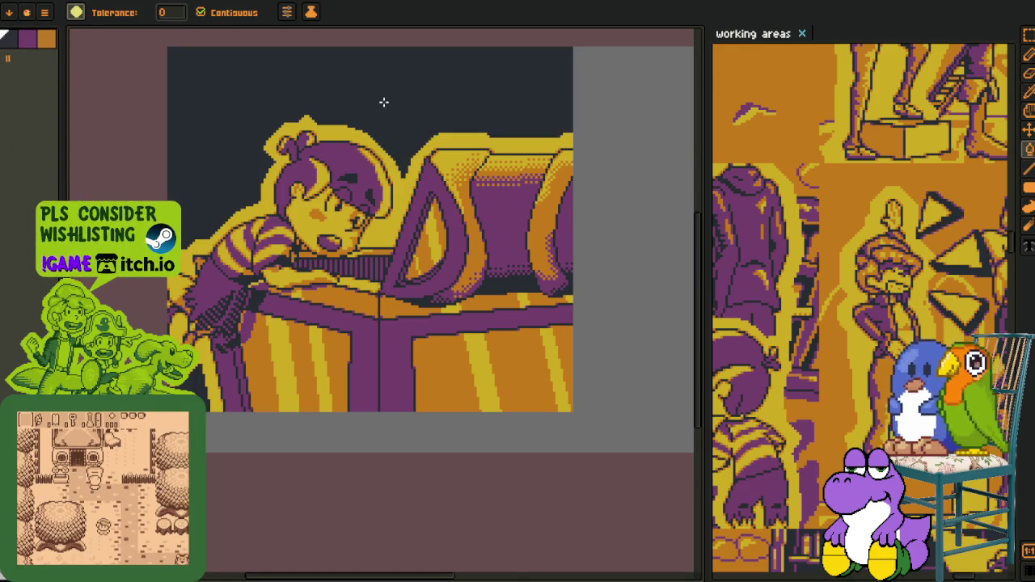
{"action": "scroll", "coordinate": [385, 102], "scroll_direction": "down", "scroll_amount": 3}
{"action": "key", "text": "o"}
{"action": "key", "text": "Tab"}
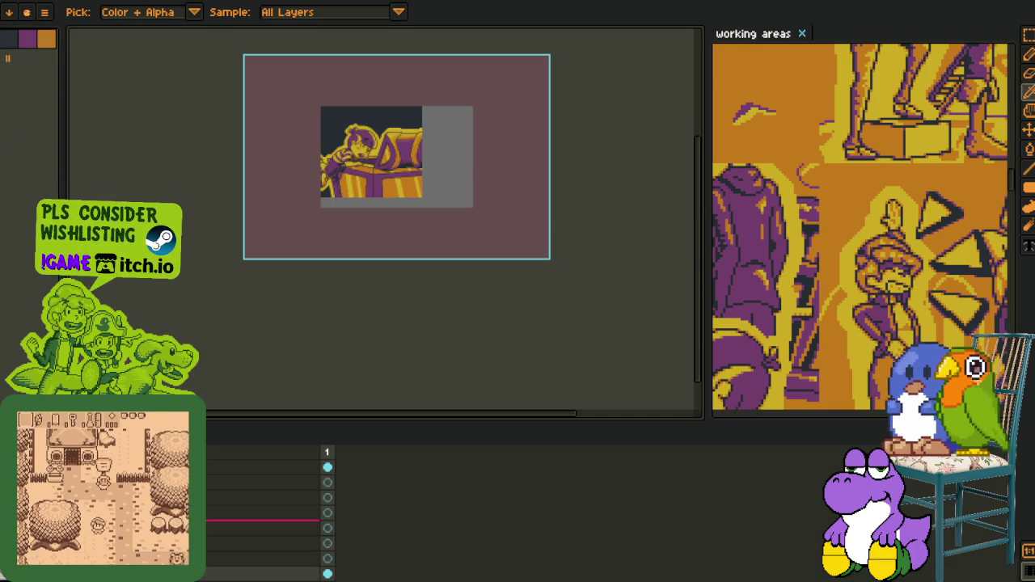
Step: Fill the whole backdrop area solid dark navy, then select another layer
{"action": "key", "text": "Delete"}
{"action": "scroll", "coordinate": [372, 113], "scroll_direction": "up", "scroll_amount": 2}
{"action": "key", "text": "f"}
{"action": "left_click", "coordinate": [328, 214]}
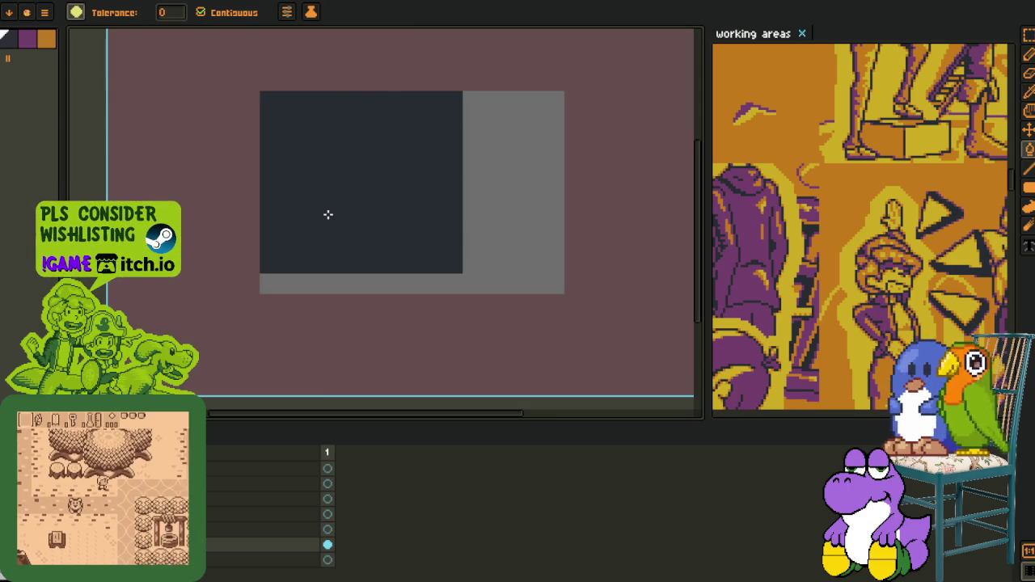
{"action": "scroll", "coordinate": [364, 340], "scroll_direction": "down", "scroll_amount": 2}
{"action": "key", "text": "i"}
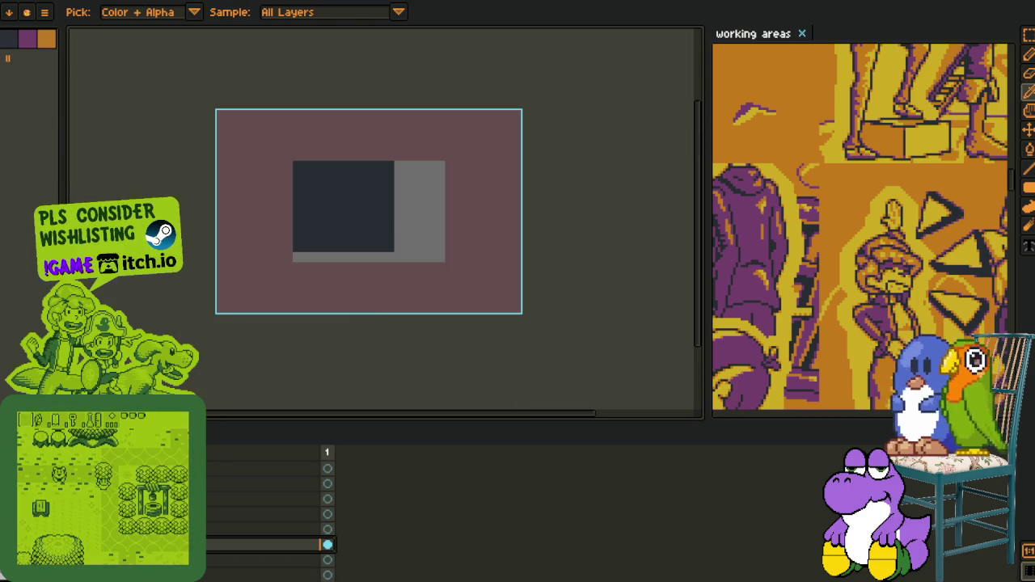
{"action": "left_click", "coordinate": [327, 500]}
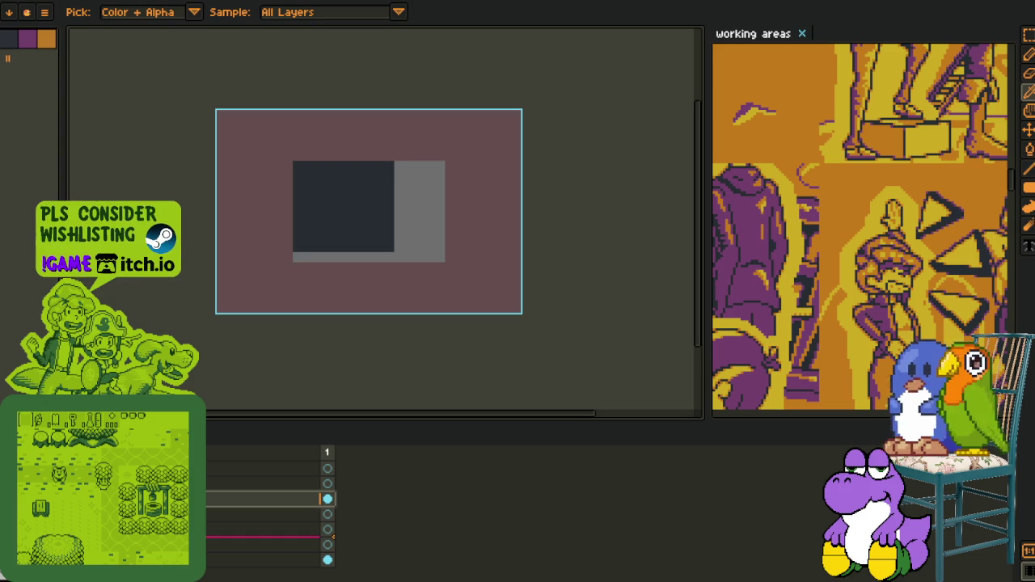
Step: Toggle layer visibility and undo until the girl-on-chest scene shows over the dark backdrop
{"action": "left_click_drag", "start_coordinate": [328, 499], "coordinate": [328, 530]}
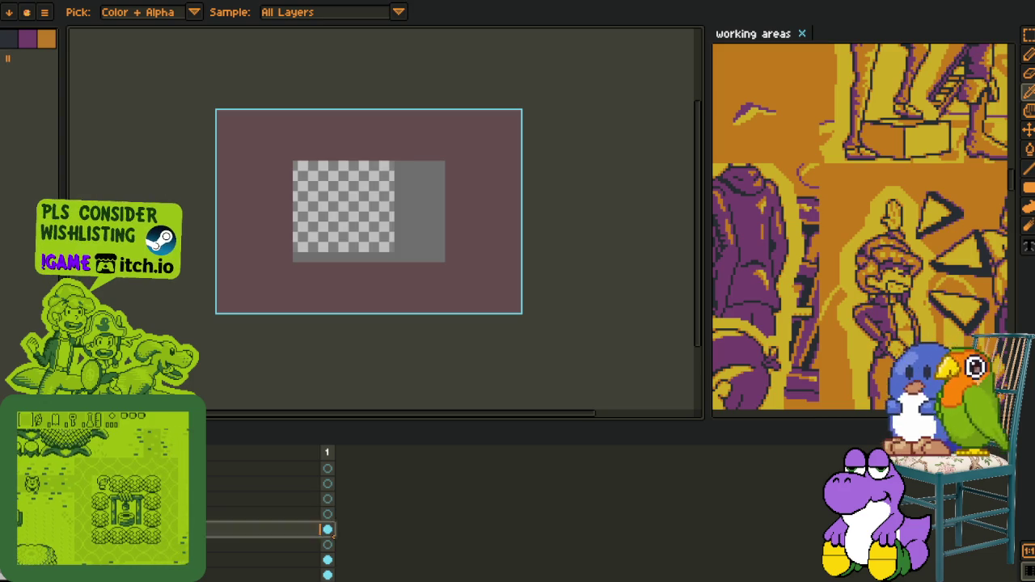
{"action": "left_click", "coordinate": [327, 468]}
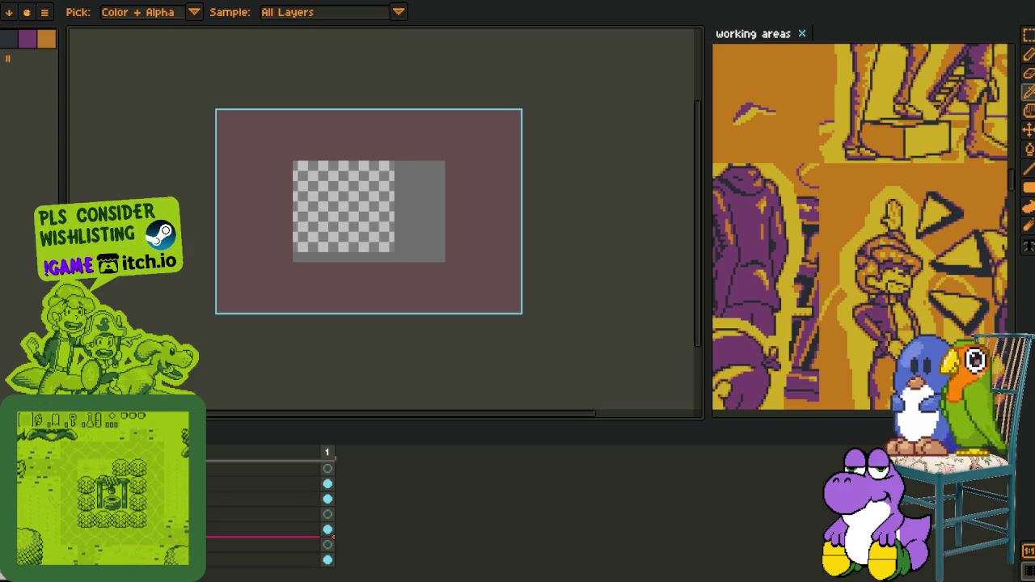
{"action": "left_click", "coordinate": [327, 574]}
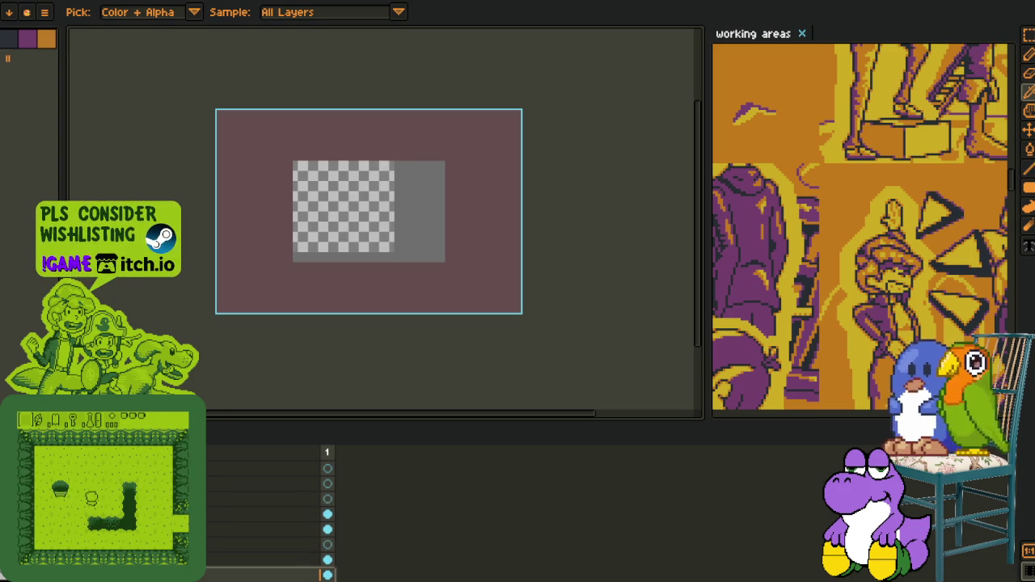
{"action": "key", "text": "ctrl+z"}
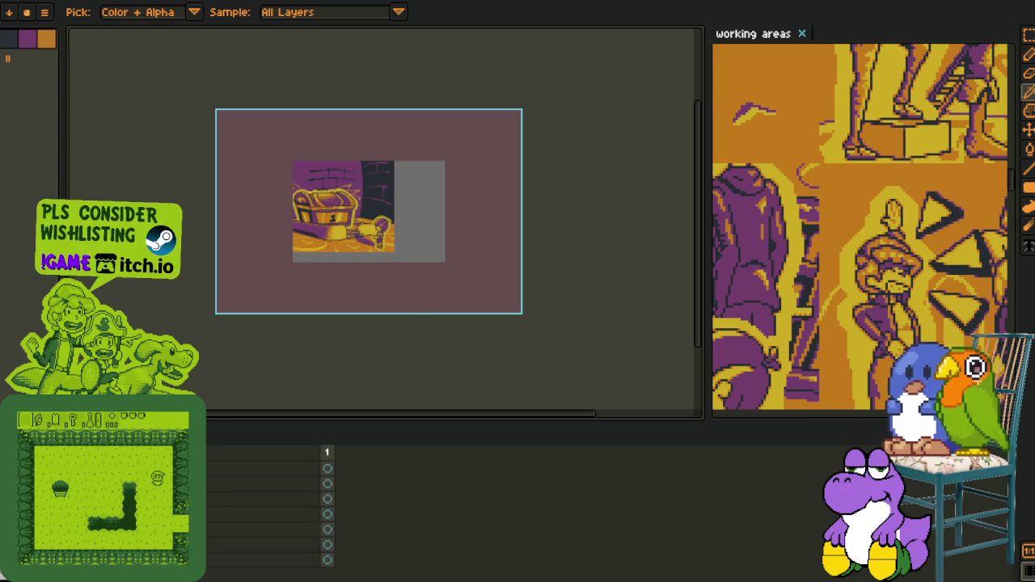
{"action": "key", "text": "ctrl+y"}
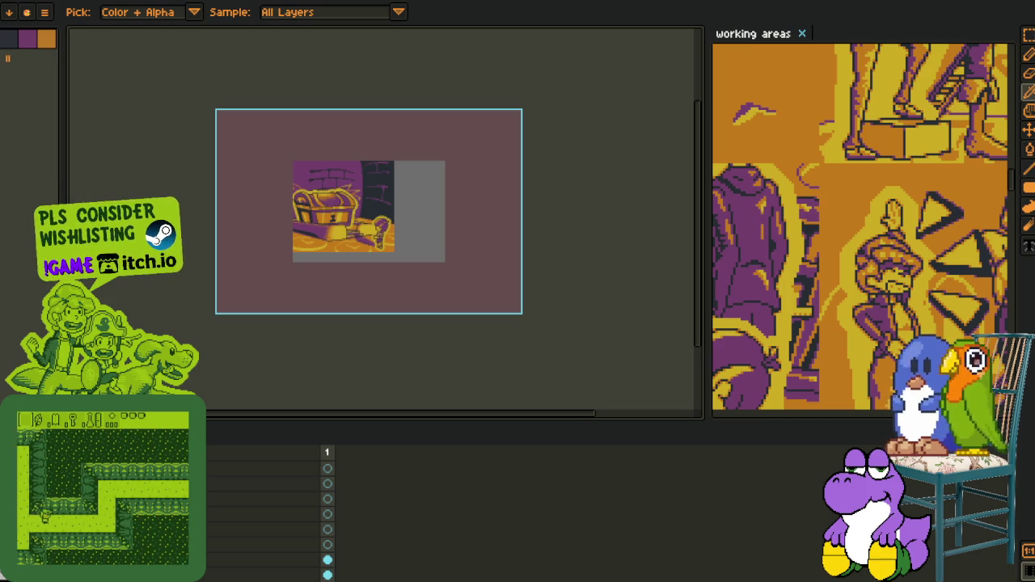
{"action": "key", "text": "ctrl+z"}
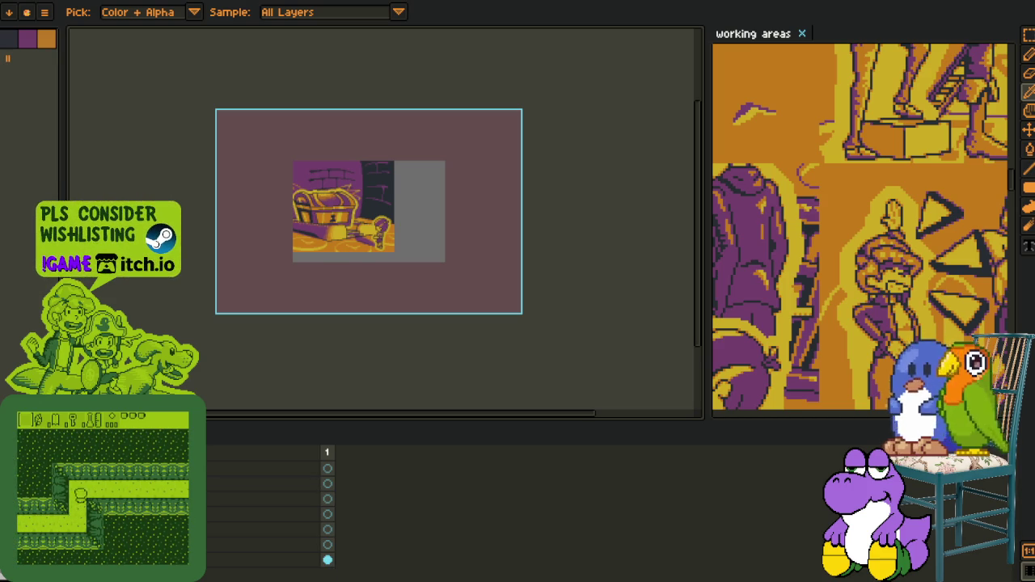
{"action": "key", "text": "ctrl+z"}
{"action": "scroll", "coordinate": [336, 194], "scroll_direction": "up", "scroll_amount": 1}
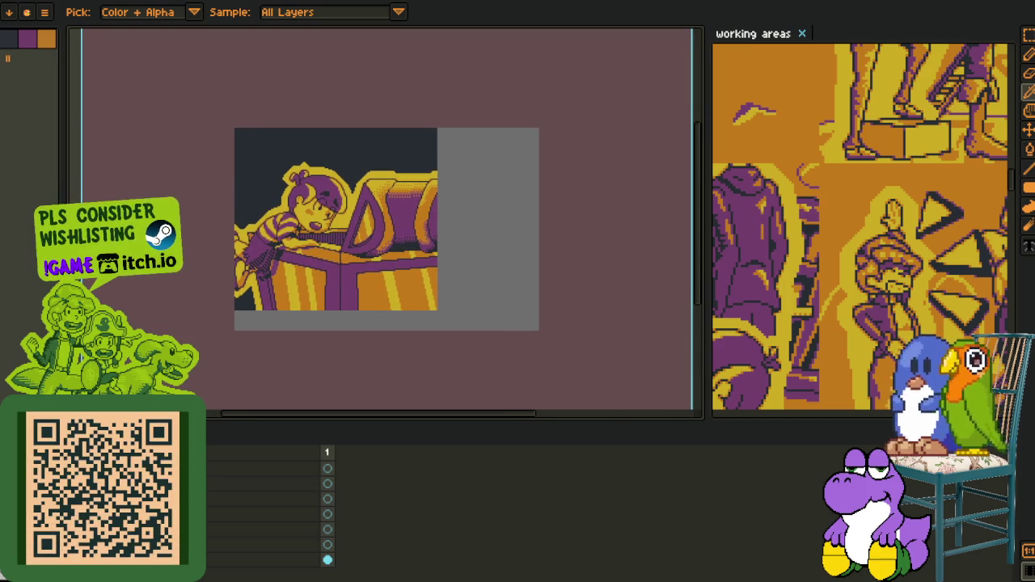
Step: Hide the timeline, reposition the artwork view and pick dark navy as the paint colour
{"action": "scroll", "coordinate": [267, 518], "scroll_direction": "down", "scroll_amount": 2}
{"action": "scroll", "coordinate": [267, 518], "scroll_direction": "down", "scroll_amount": 2}
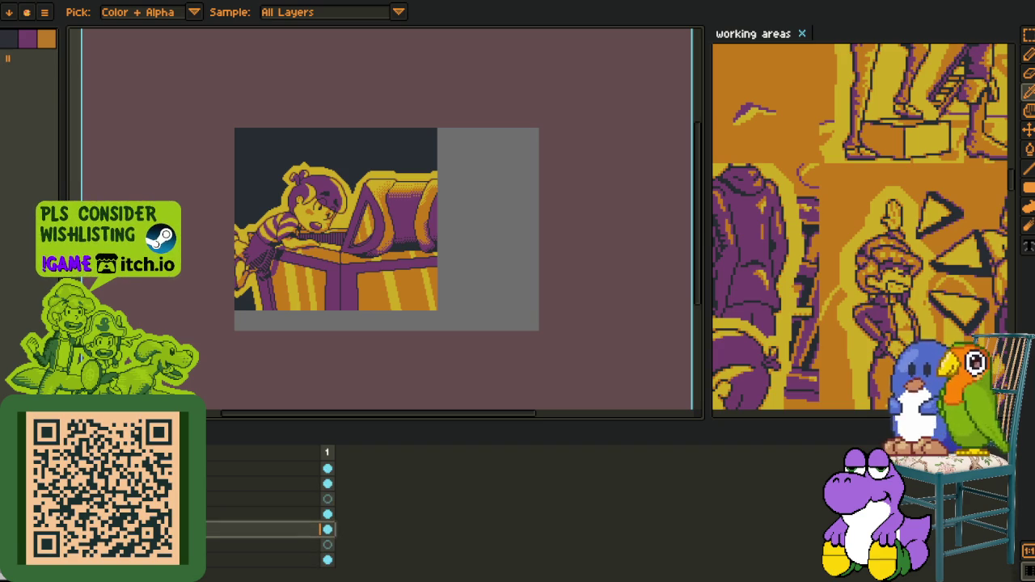
{"action": "key", "text": "Tab"}
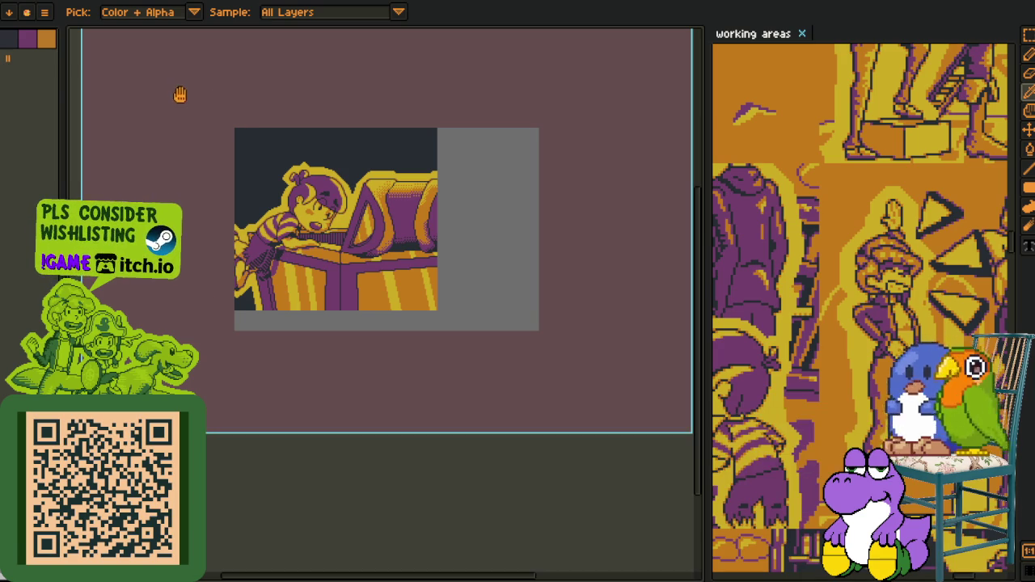
{"action": "left_click_drag", "start_coordinate": [178, 95], "coordinate": [254, 256]}
{"action": "left_click", "coordinate": [23, 42]}
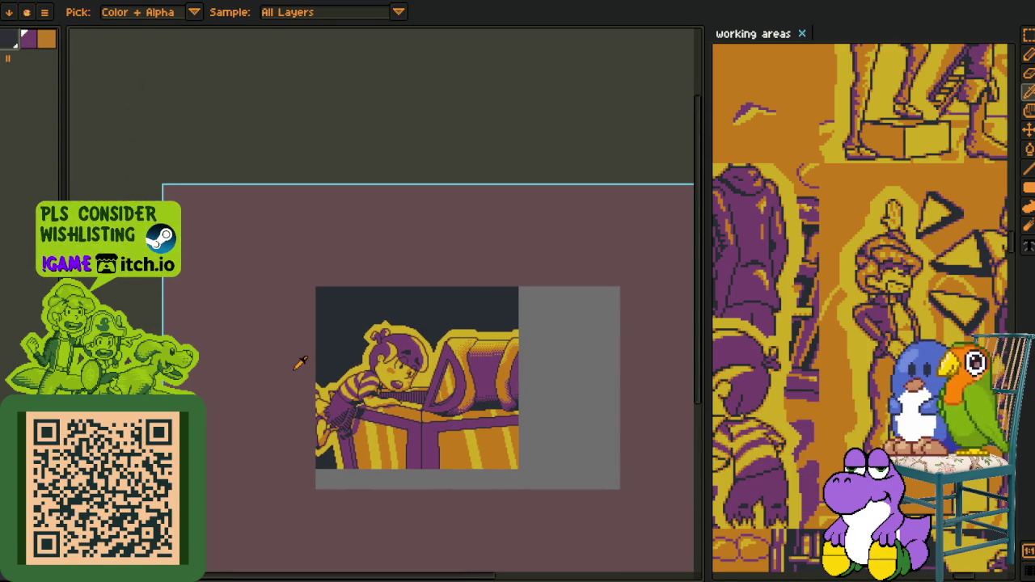
Step: Set the bucket fill dithering to Bayer Matrix 8x8
{"action": "key", "text": "g"}
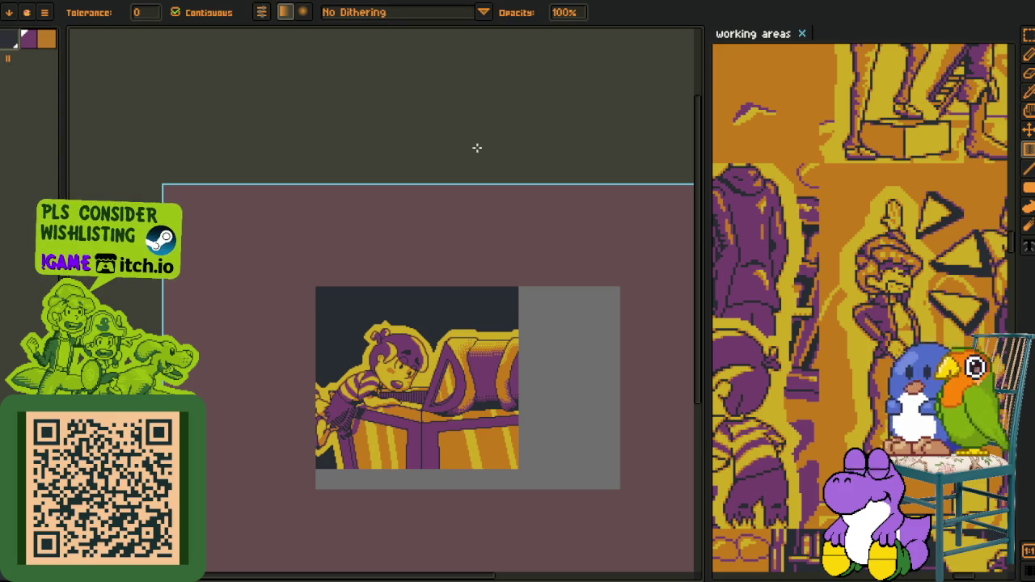
{"action": "left_click", "coordinate": [447, 14]}
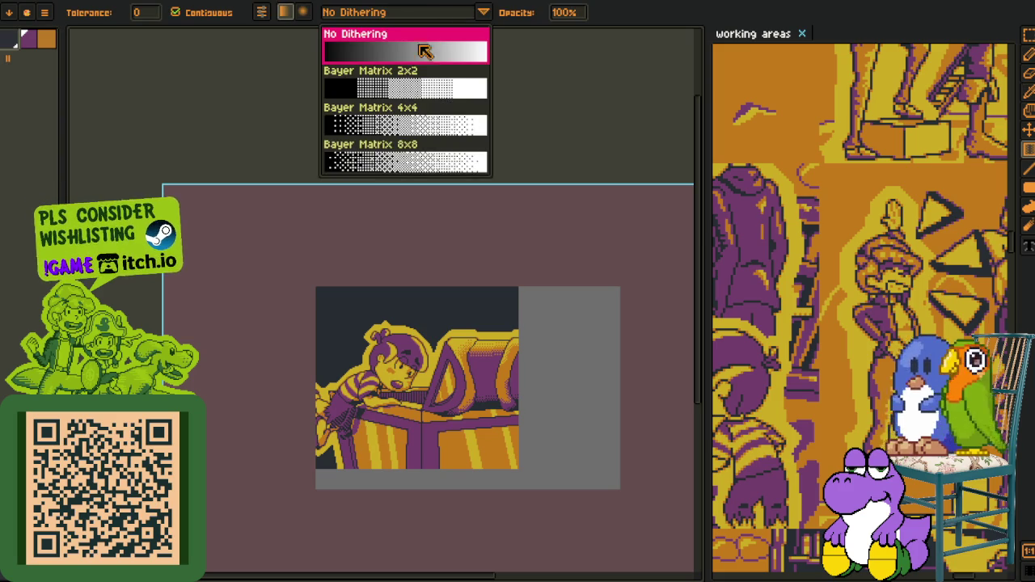
{"action": "left_click", "coordinate": [402, 149]}
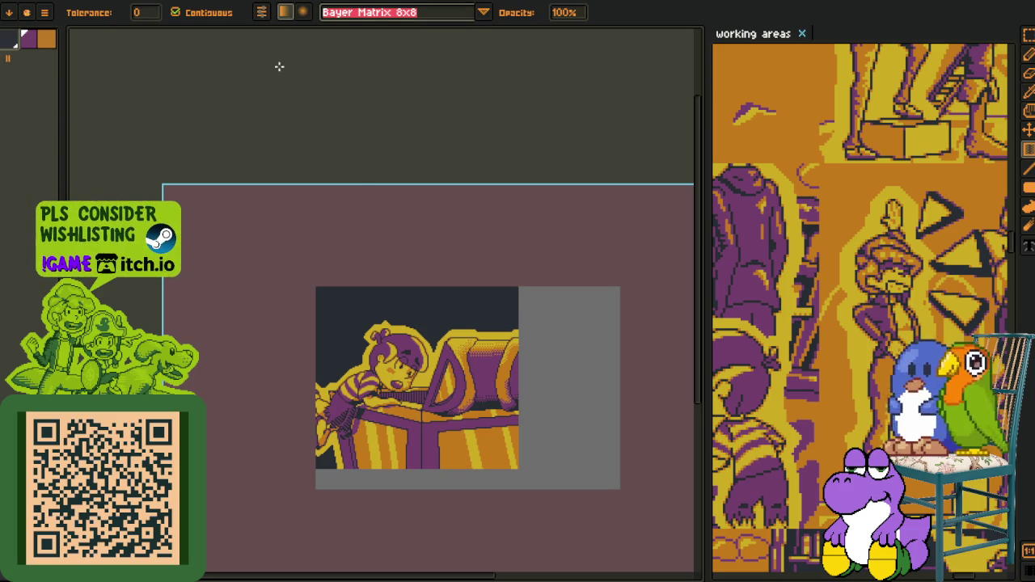
Step: Drag a purple dithered gradient down from the top-left of the dark sky
{"action": "scroll", "coordinate": [339, 337], "scroll_direction": "up", "scroll_amount": 2}
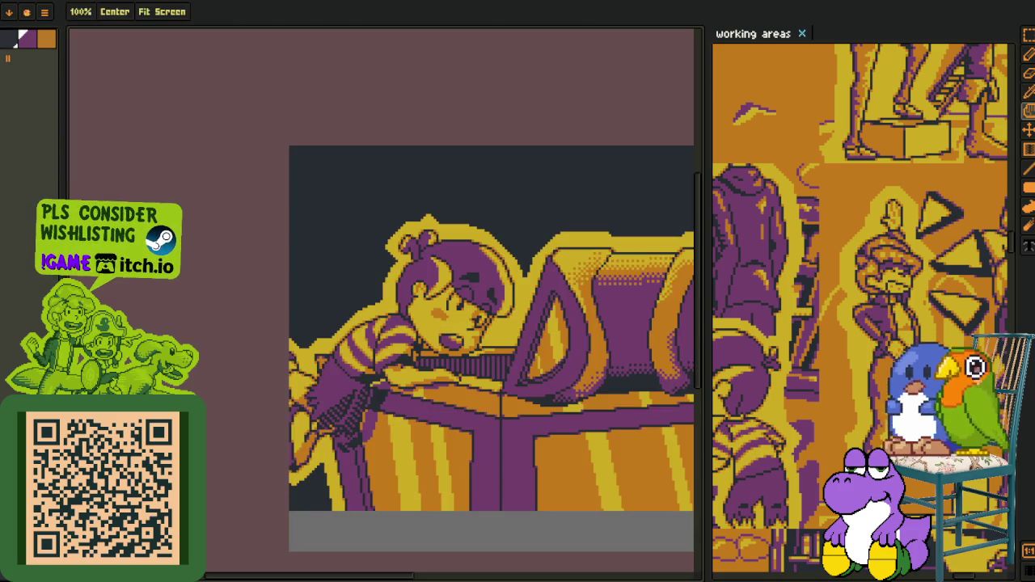
{"action": "scroll", "coordinate": [296, 146], "scroll_direction": "up", "scroll_amount": 2}
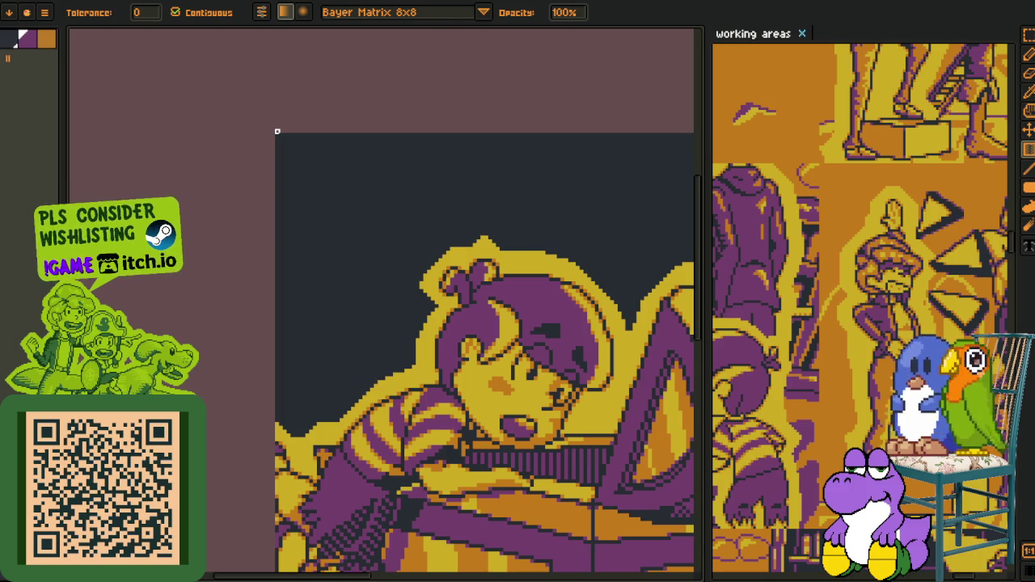
{"action": "mouse_move", "coordinate": [288, 149]}
{"action": "left_mouse_down"}
{"action": "mouse_move", "coordinate": [391, 284]}
{"action": "mouse_move", "coordinate": [345, 299]}
{"action": "left_mouse_up"}
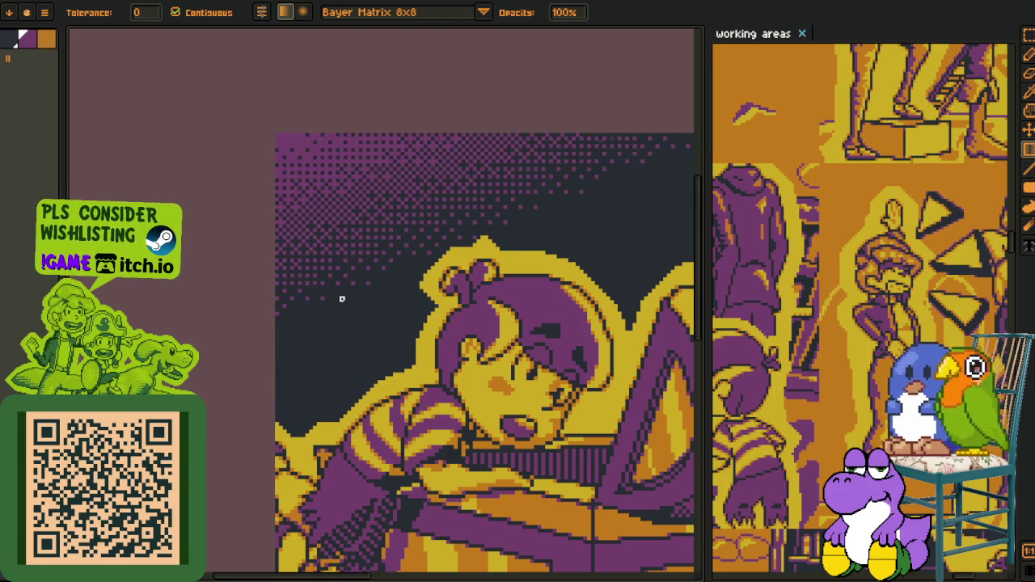
{"action": "scroll", "coordinate": [392, 284], "scroll_direction": "down", "scroll_amount": 3}
{"action": "scroll", "coordinate": [418, 286], "scroll_direction": "down", "scroll_amount": 1}
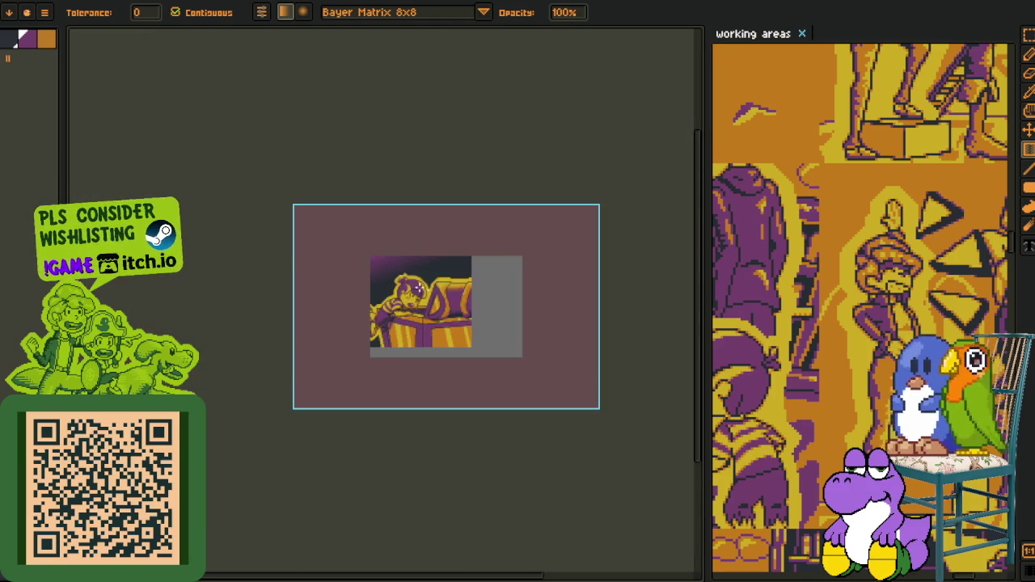
{"action": "scroll", "coordinate": [418, 286], "scroll_direction": "up", "scroll_amount": 1}
Step: Switch to the colour picker and pan over the desk to inspect the gradient
{"action": "key", "text": "o"}
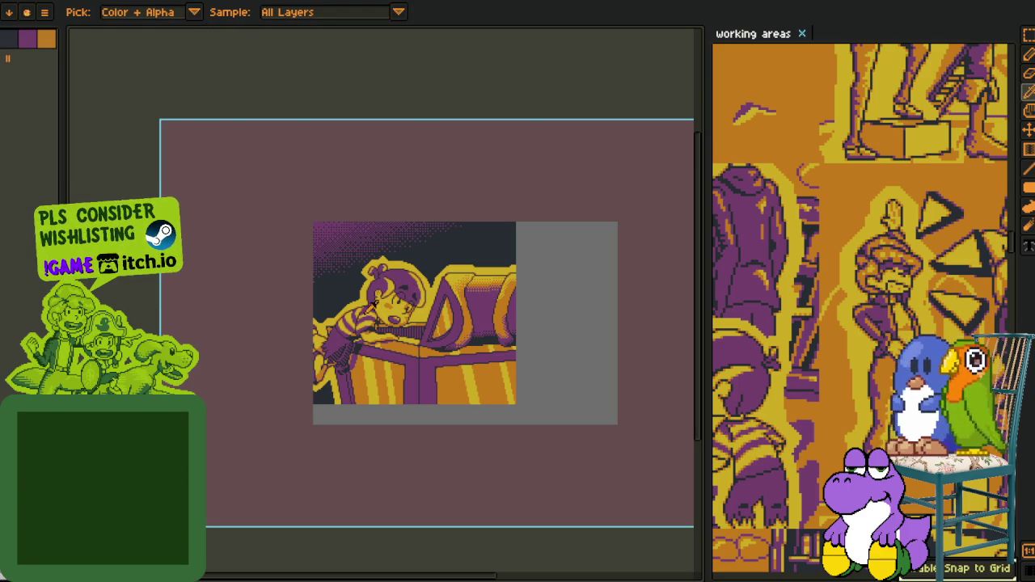
{"action": "scroll", "coordinate": [347, 229], "scroll_direction": "up", "scroll_amount": 1}
{"action": "scroll", "coordinate": [348, 228], "scroll_direction": "up", "scroll_amount": 1}
{"action": "scroll", "coordinate": [300, 208], "scroll_direction": "up", "scroll_amount": 1}
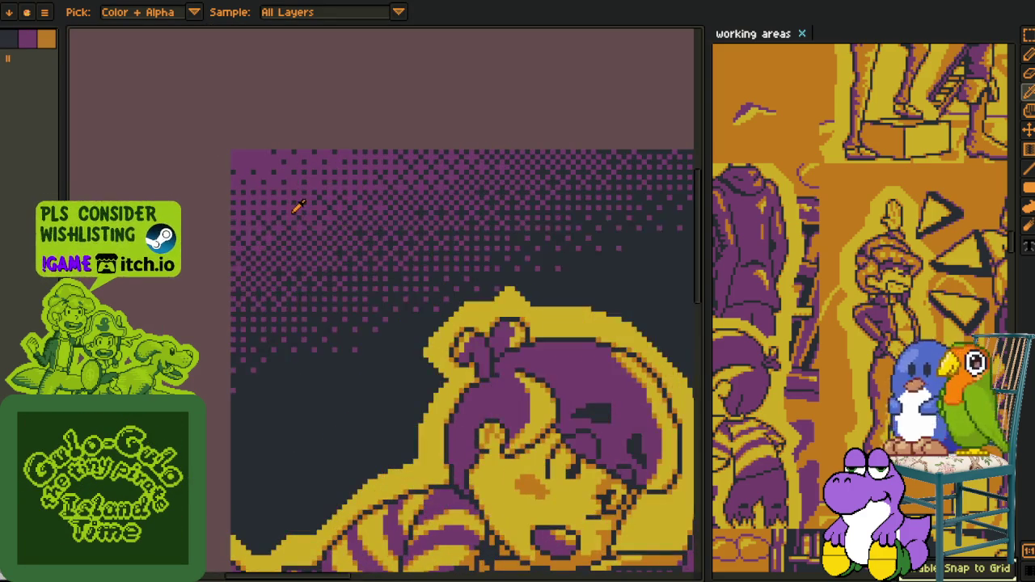
{"action": "scroll", "coordinate": [367, 277], "scroll_direction": "down", "scroll_amount": 3}
{"action": "scroll", "coordinate": [366, 278], "scroll_direction": "down", "scroll_amount": 3}
{"action": "scroll", "coordinate": [366, 278], "scroll_direction": "down", "scroll_amount": 3}
{"action": "left_click_drag", "start_coordinate": [369, 202], "coordinate": [215, 274]}
{"action": "scroll", "coordinate": [215, 274], "scroll_direction": "up", "scroll_amount": 2}
{"action": "scroll", "coordinate": [309, 238], "scroll_direction": "left", "scroll_amount": 2}
{"action": "scroll", "coordinate": [415, 258], "scroll_direction": "right", "scroll_amount": 3}
{"action": "scroll", "coordinate": [447, 280], "scroll_direction": "right", "scroll_amount": 1}
{"action": "scroll", "coordinate": [287, 202], "scroll_direction": "up", "scroll_amount": 2}
{"action": "scroll", "coordinate": [315, 113], "scroll_direction": "up", "scroll_amount": 3}
{"action": "scroll", "coordinate": [151, 143], "scroll_direction": "left", "scroll_amount": 2}
{"action": "scroll", "coordinate": [289, 129], "scroll_direction": "up", "scroll_amount": 1}
{"action": "scroll", "coordinate": [307, 113], "scroll_direction": "up", "scroll_amount": 2}
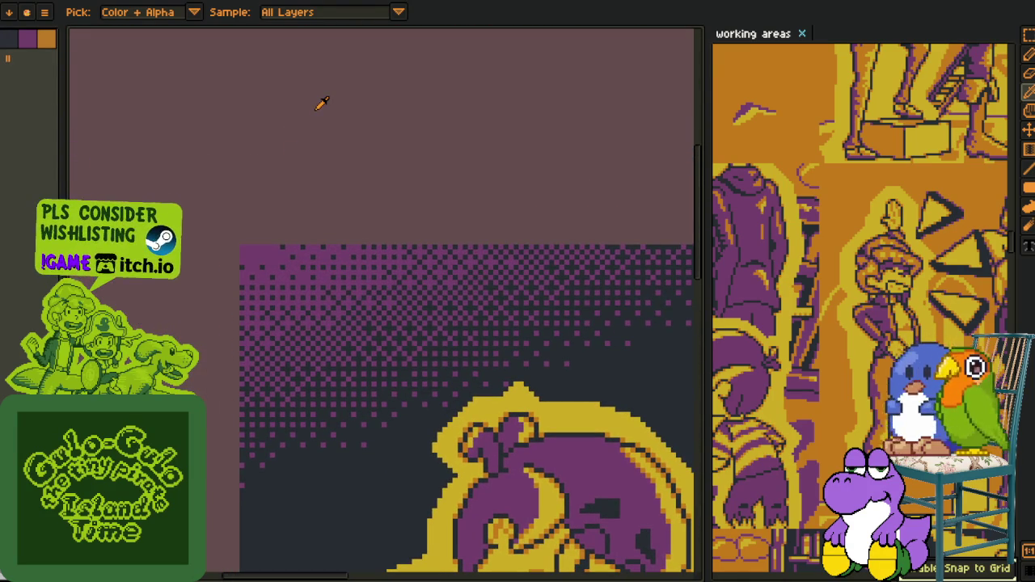
Step: Return to the bucket fill and confirm Bayer Matrix 8x8 stays the dithering
{"action": "key", "text": "g"}
{"action": "left_click", "coordinate": [425, 15]}
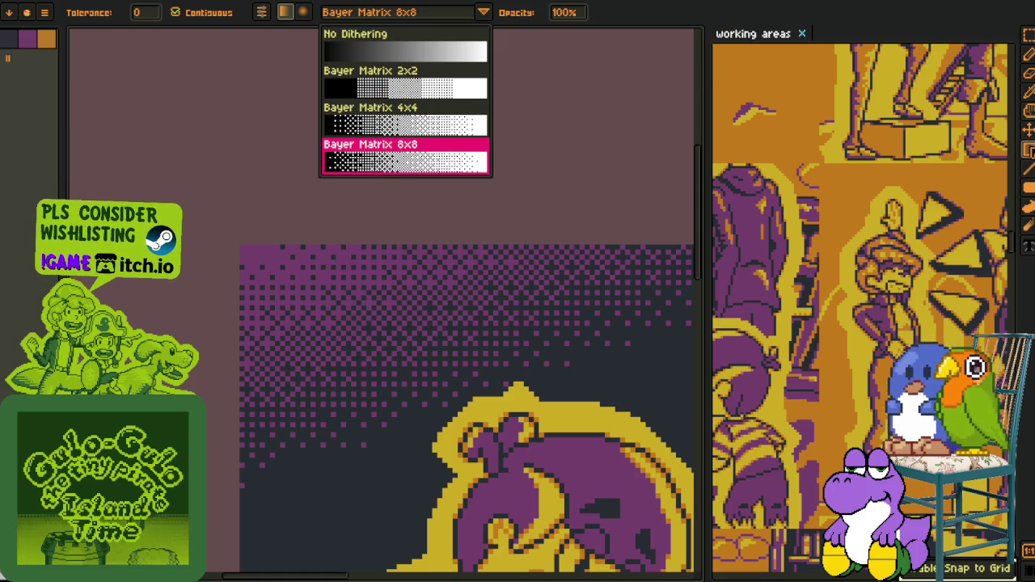
{"action": "left_click", "coordinate": [1029, 151]}
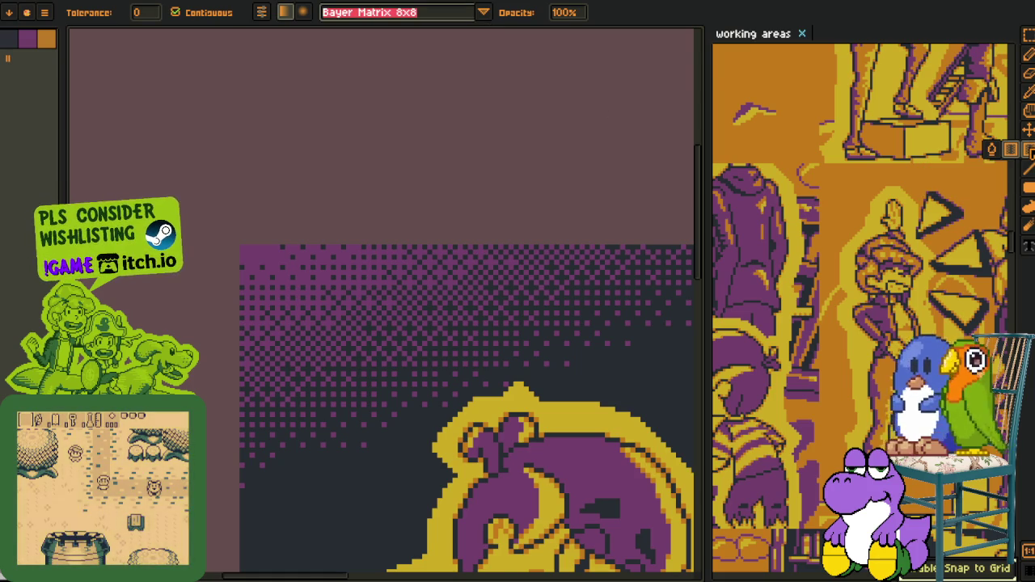
Step: Reposition the view so the treasure-chest scene sits upper-left
{"action": "scroll", "coordinate": [202, 199], "scroll_direction": "down", "scroll_amount": 2}
{"action": "scroll", "coordinate": [206, 229], "scroll_direction": "down", "scroll_amount": 2}
{"action": "scroll", "coordinate": [266, 340], "scroll_direction": "down", "scroll_amount": 2}
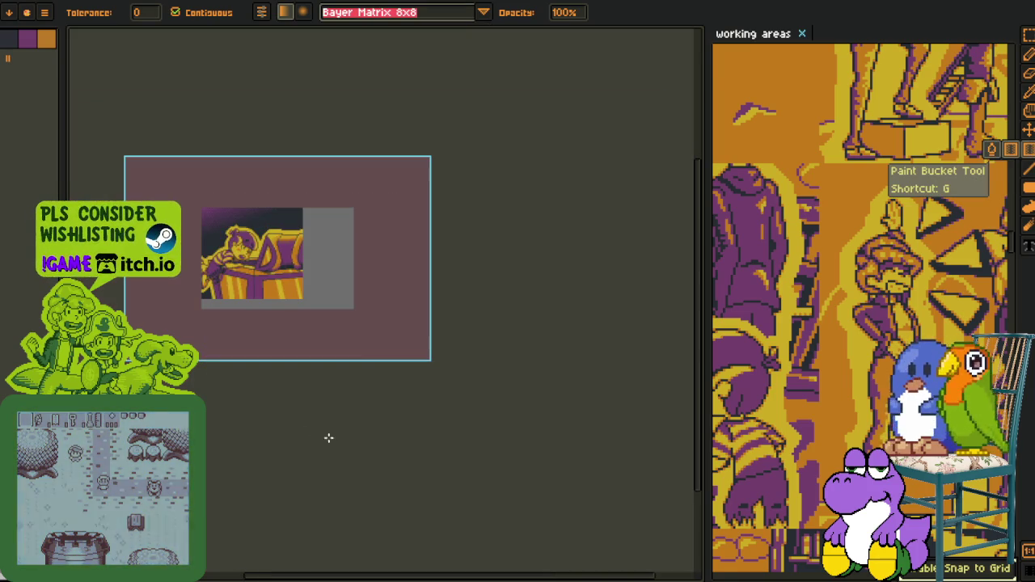
{"action": "scroll", "coordinate": [248, 404], "scroll_direction": "up", "scroll_amount": 1}
{"action": "key", "text": "o"}
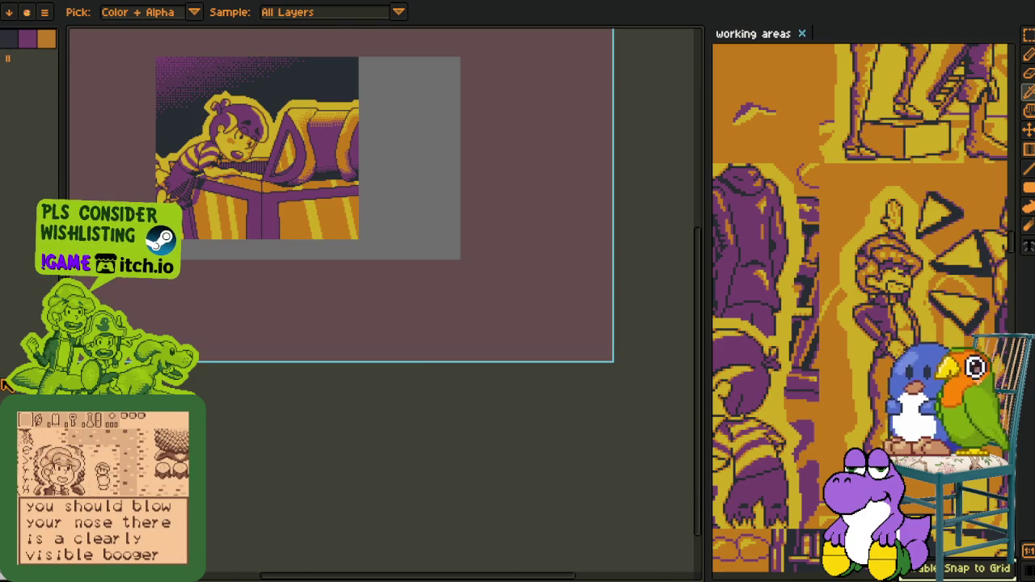
{"action": "mouse_move", "coordinate": [383, 181]}
{"action": "left_mouse_down"}
{"action": "mouse_move", "coordinate": [434, 231]}
{"action": "mouse_move", "coordinate": [465, 330]}
{"action": "left_mouse_up"}
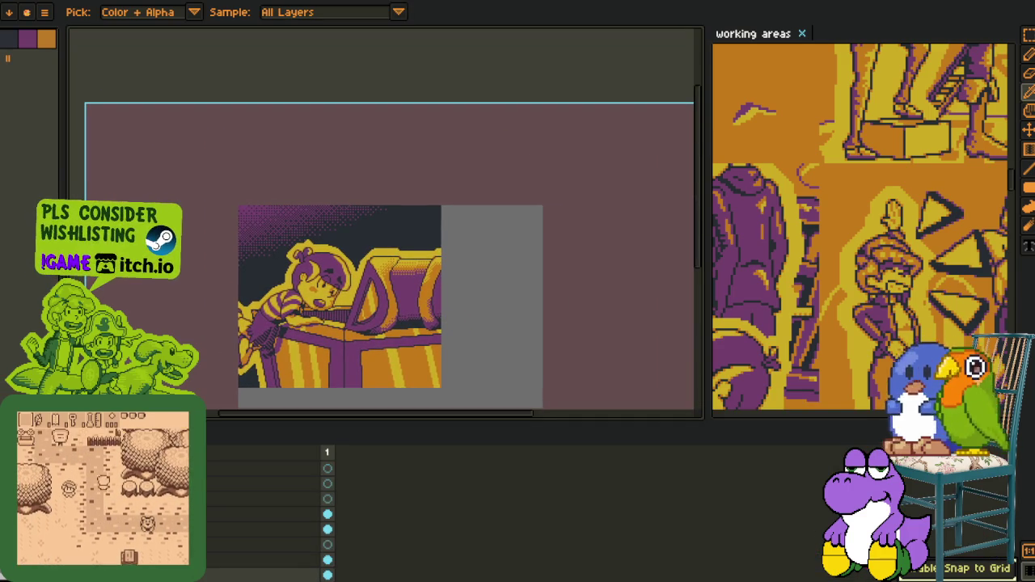
{"action": "scroll", "coordinate": [252, 290], "scroll_direction": "down", "scroll_amount": 1}
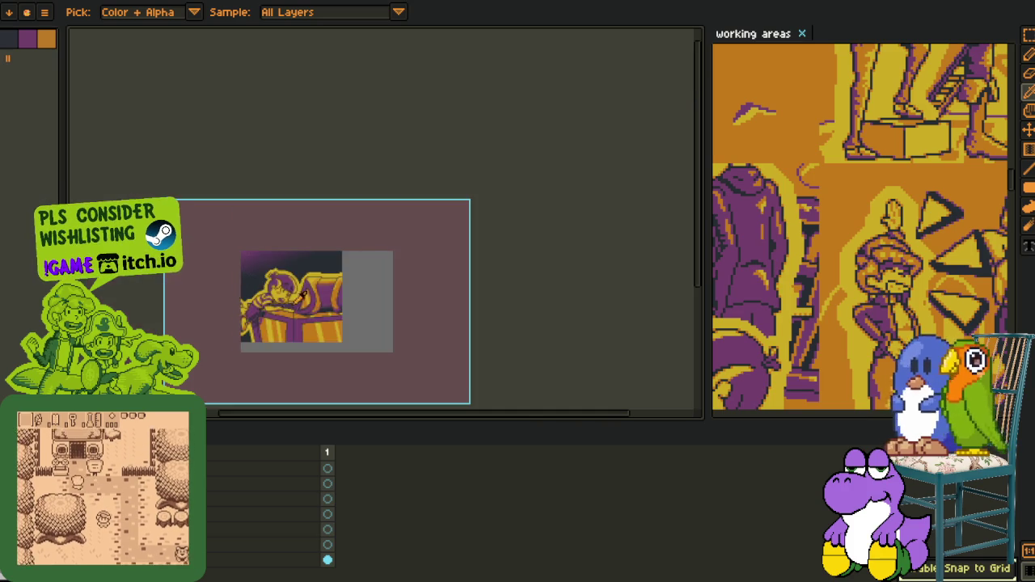
{"action": "scroll", "coordinate": [405, 267], "scroll_direction": "up", "scroll_amount": 3}
{"action": "scroll", "coordinate": [405, 267], "scroll_direction": "up", "scroll_amount": 2}
Step: Draw rectangular selections across the chest front and over the sky and girl's head
{"action": "key", "text": "m"}
{"action": "left_click_drag", "start_coordinate": [478, 245], "coordinate": [534, 277]}
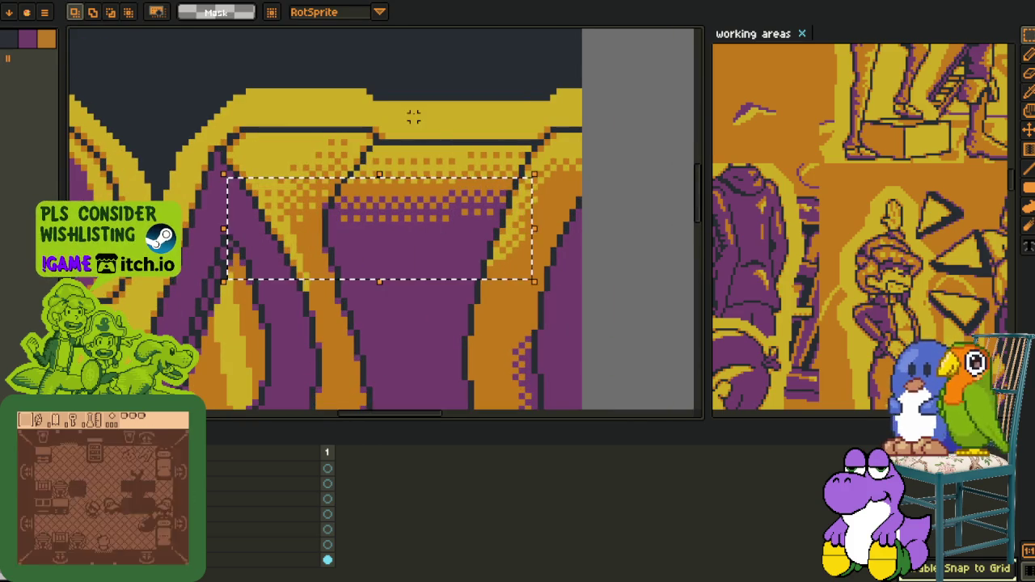
{"action": "scroll", "coordinate": [269, 263], "scroll_direction": "down", "scroll_amount": 2}
{"action": "scroll", "coordinate": [269, 263], "scroll_direction": "down", "scroll_amount": 2}
{"action": "scroll", "coordinate": [259, 254], "scroll_direction": "up", "scroll_amount": 2}
{"action": "left_click_drag", "start_coordinate": [117, 87], "coordinate": [568, 322]}
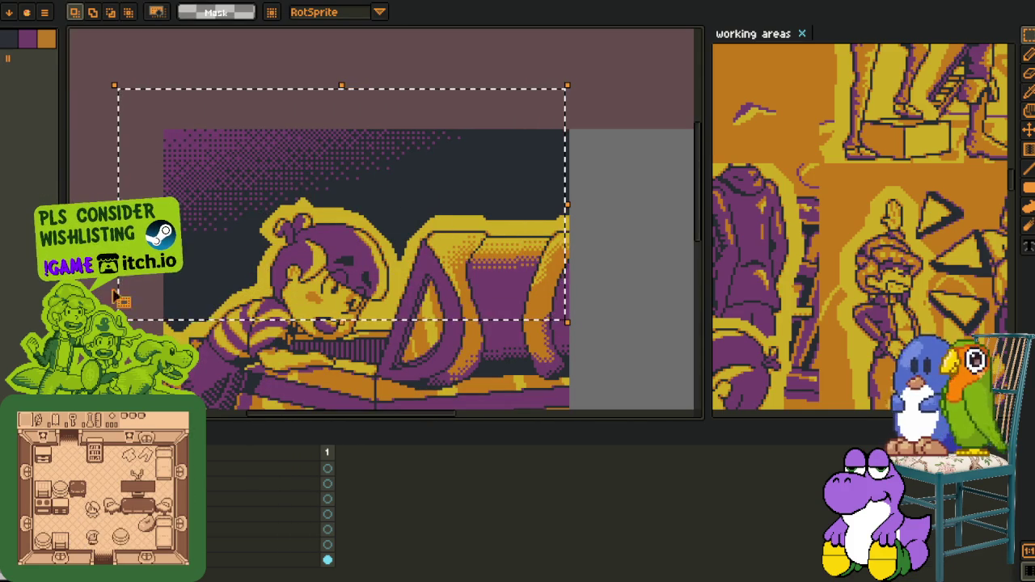
{"action": "scroll", "coordinate": [105, 298], "scroll_direction": "down", "scroll_amount": 2}
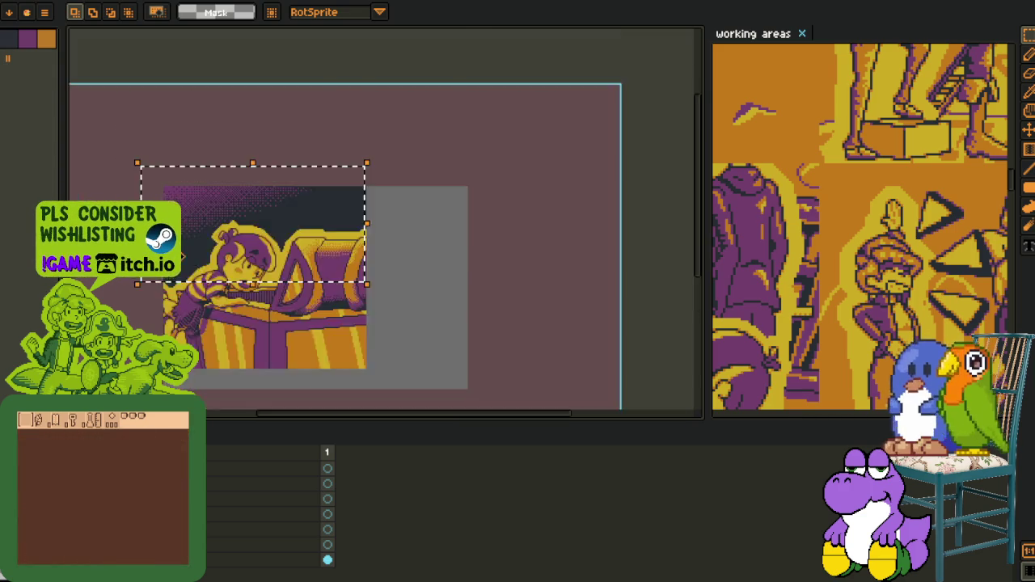
{"action": "scroll", "coordinate": [106, 297], "scroll_direction": "down", "scroll_amount": 2}
{"action": "scroll", "coordinate": [105, 298], "scroll_direction": "up", "scroll_amount": 1}
{"action": "left_click_drag", "start_coordinate": [180, 271], "coordinate": [274, 285]}
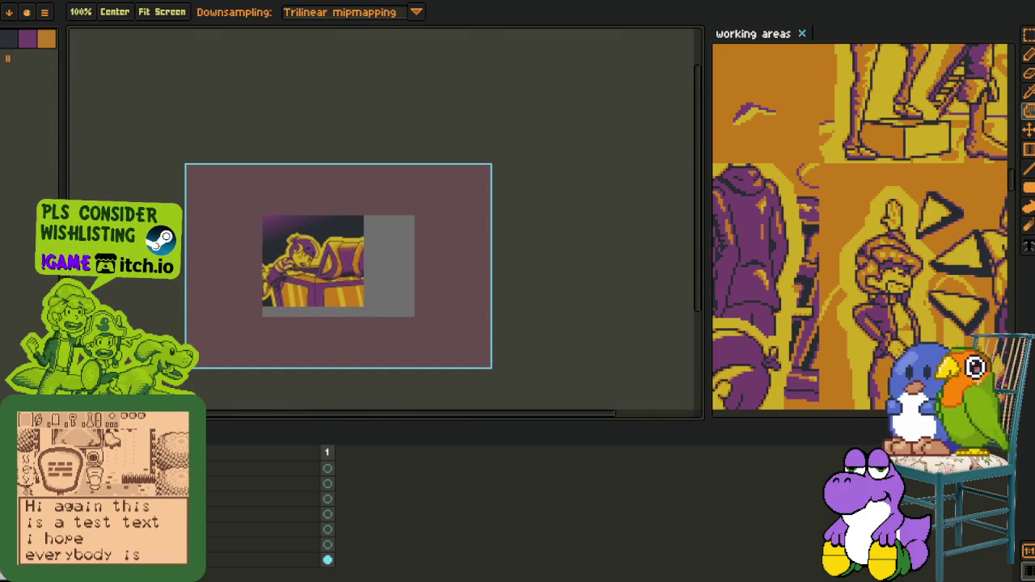
Step: Save the treasure-chest scene and bring up the close-up panel of the boy
{"action": "key", "text": "ctrl+s"}
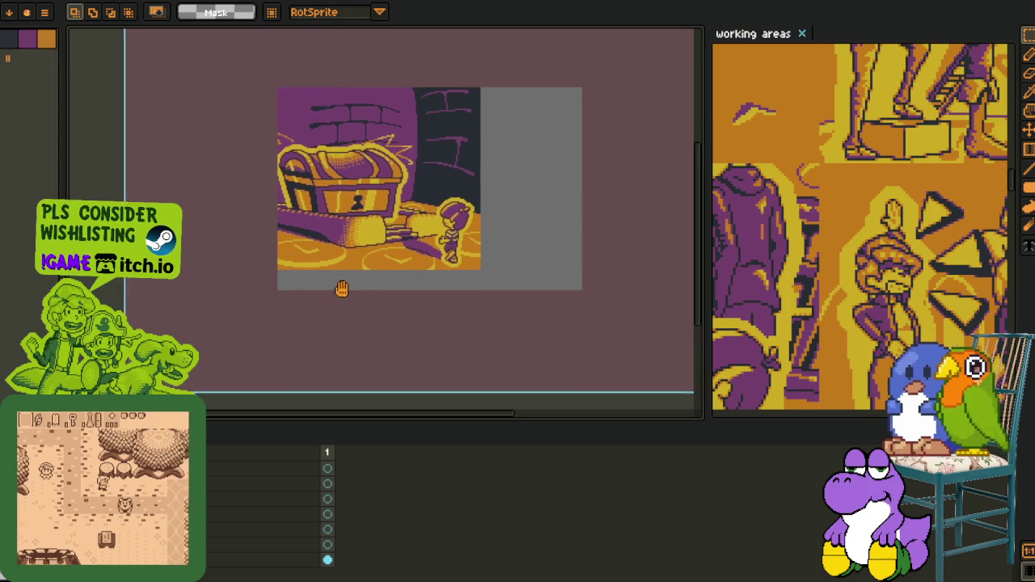
{"action": "key", "text": "Delete"}
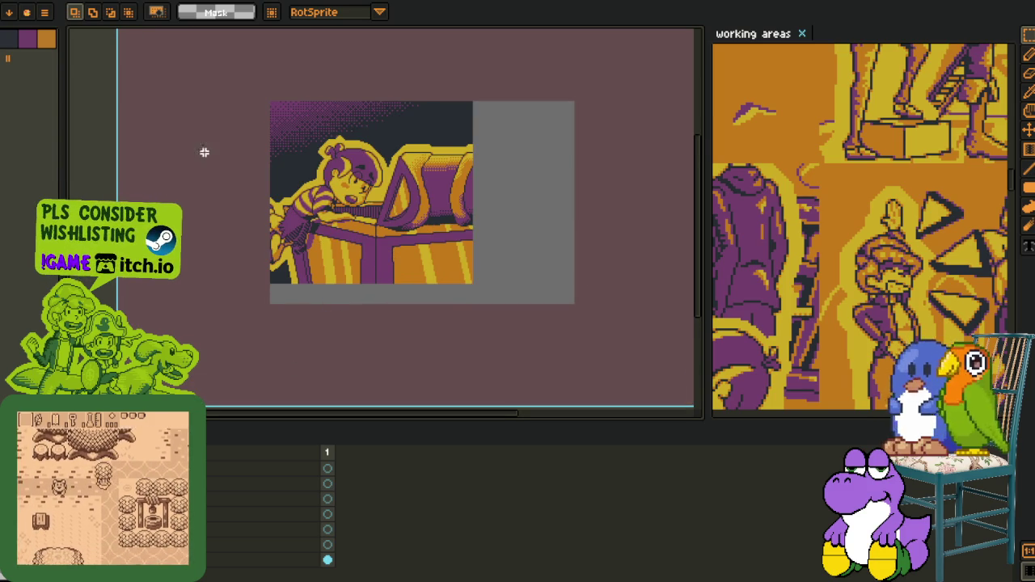
{"action": "left_click", "coordinate": [44, 11]}
{"action": "mouse_move", "coordinate": [33, 98]}
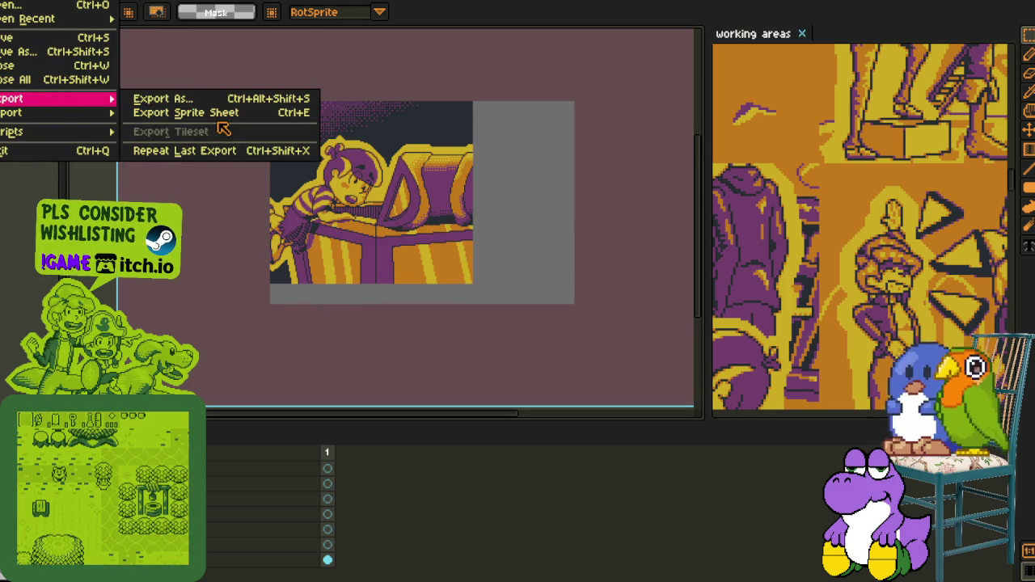
Step: Export the close-up as a sprite sheet and make its grey margin colour transparent
{"action": "left_click", "coordinate": [223, 118]}
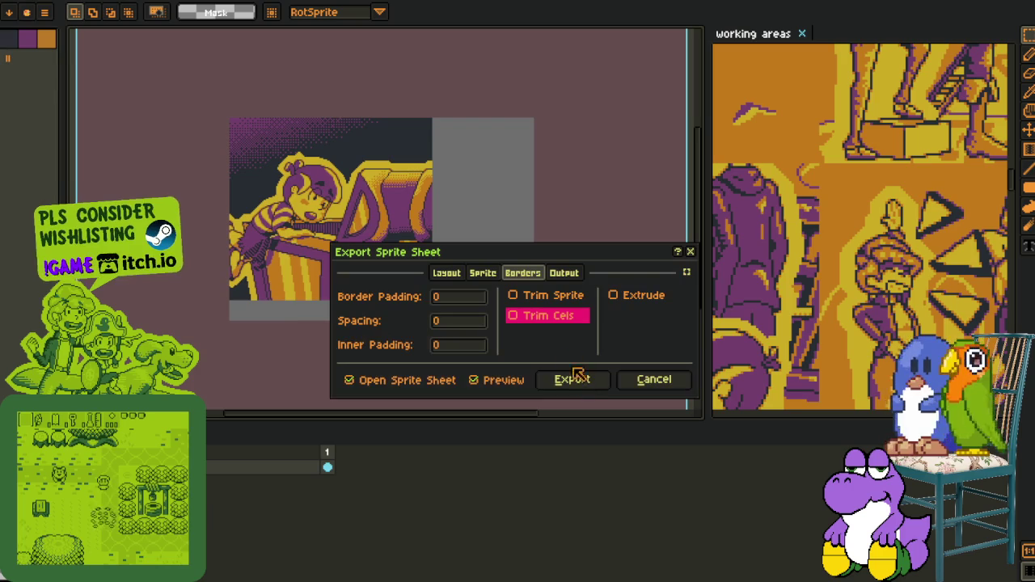
{"action": "left_click", "coordinate": [574, 379]}
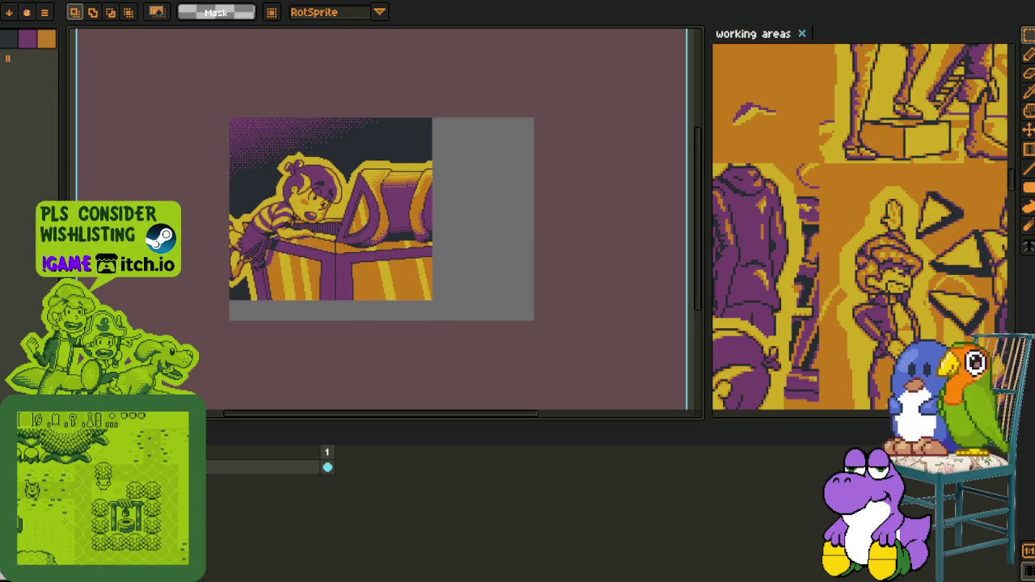
{"action": "key", "text": "b"}
{"action": "left_click", "coordinate": [471, 244], "text": "alt"}
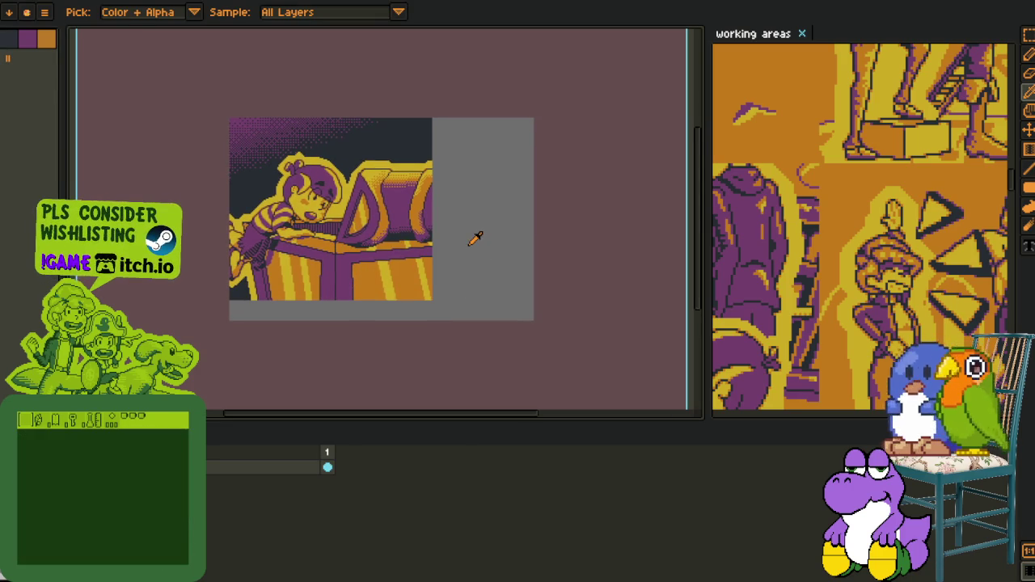
{"action": "key", "text": "shift+r"}
{"action": "left_click", "coordinate": [414, 455]}
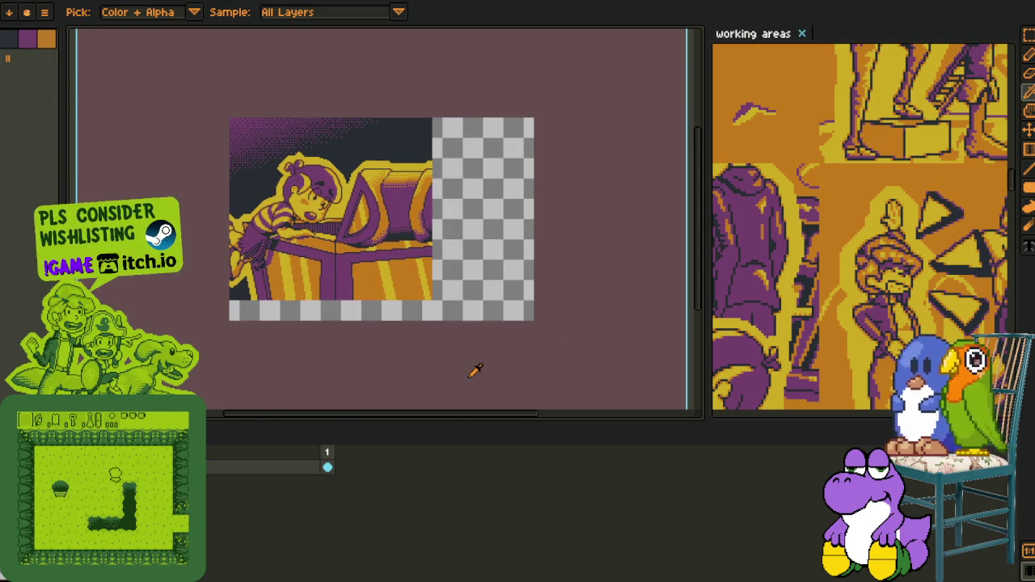
Step: Make the brown background transparent and trim the sprite to its bounds
{"action": "left_click", "coordinate": [458, 377], "text": "alt"}
{"action": "key", "text": "shift+r"}
{"action": "left_click", "coordinate": [414, 456]}
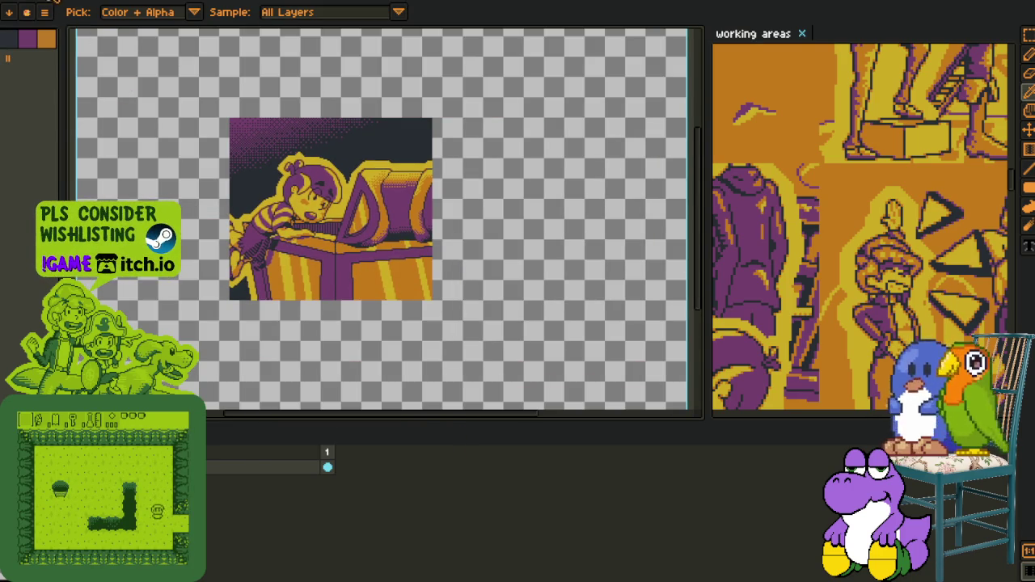
{"action": "key", "text": "alt+s"}
{"action": "left_click", "coordinate": [127, 117]}
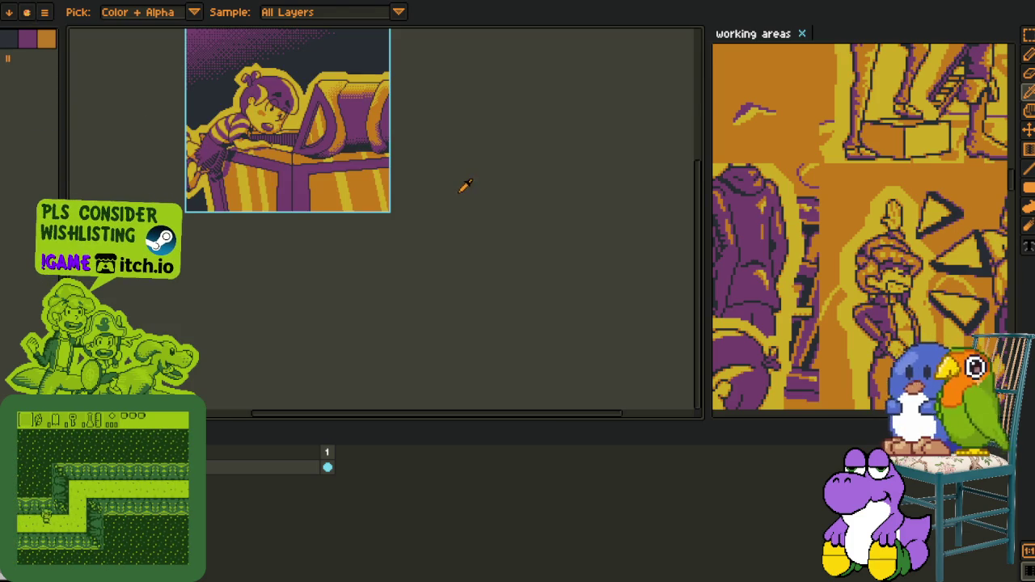
Step: Cut and paste the whole panel, hide the timeline, and widen the working areas view
{"action": "key", "text": "m"}
{"action": "left_click_drag", "start_coordinate": [393, 110], "coordinate": [480, 192]}
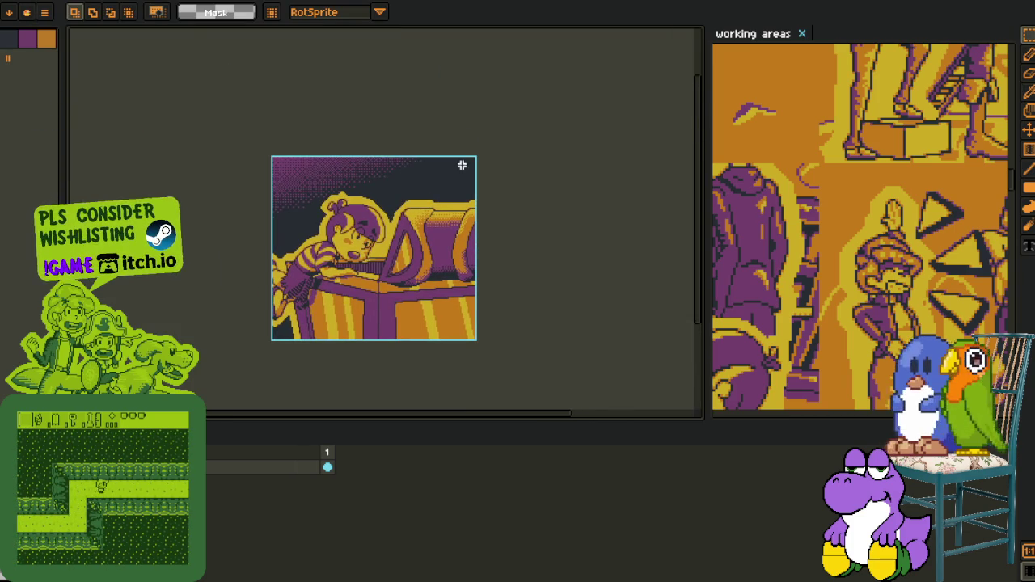
{"action": "key", "text": "ctrl+a"}
{"action": "key", "text": "ctrl+x"}
{"action": "key", "text": "ctrl+v"}
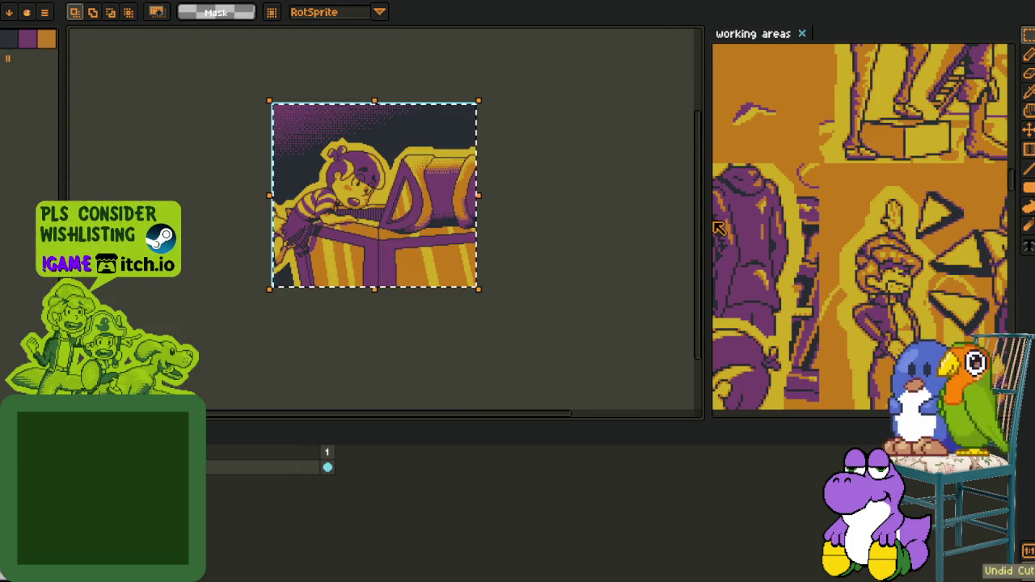
{"action": "key", "text": "Tab"}
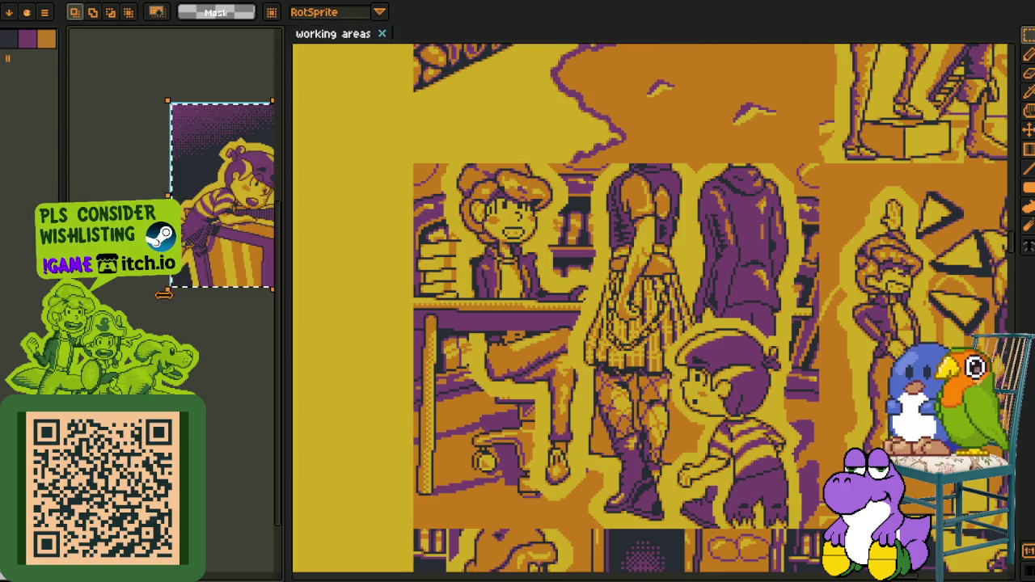
{"action": "left_click_drag", "start_coordinate": [704, 224], "coordinate": [156, 307]}
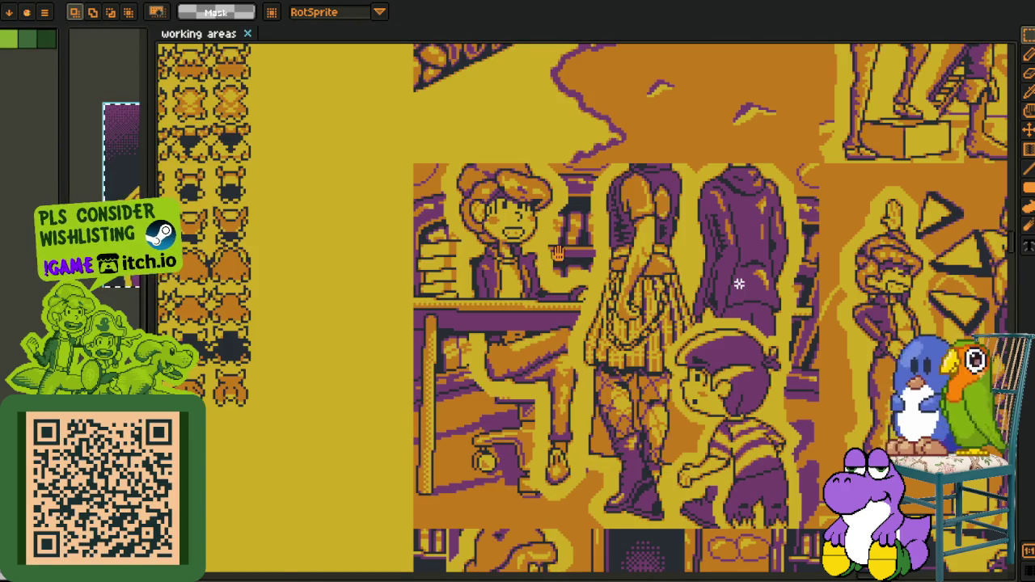
Step: Pan the working areas layout to the empty spot below the chest panel
{"action": "scroll", "coordinate": [619, 263], "scroll_direction": "down", "scroll_amount": 4}
{"action": "scroll", "coordinate": [619, 263], "scroll_direction": "up", "scroll_amount": 2}
{"action": "left_click_drag", "start_coordinate": [619, 263], "coordinate": [435, 374]}
{"action": "scroll", "coordinate": [435, 374], "scroll_direction": "down", "scroll_amount": 3}
{"action": "scroll", "coordinate": [377, 365], "scroll_direction": "down", "scroll_amount": 5}
{"action": "scroll", "coordinate": [444, 270], "scroll_direction": "down", "scroll_amount": 4}
{"action": "scroll", "coordinate": [484, 238], "scroll_direction": "down", "scroll_amount": 2}
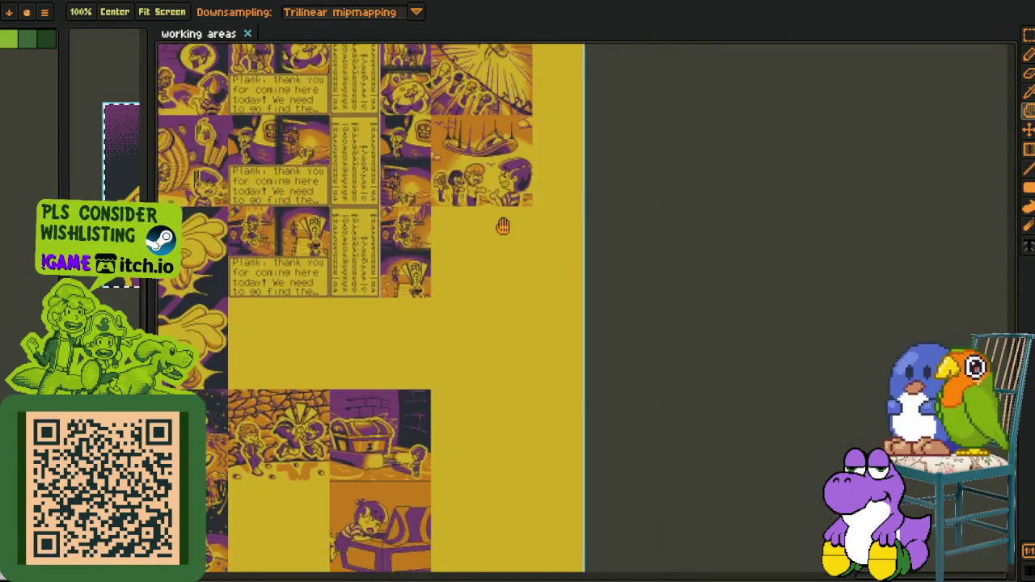
{"action": "scroll", "coordinate": [483, 238], "scroll_direction": "down", "scroll_amount": 3}
{"action": "scroll", "coordinate": [483, 238], "scroll_direction": "down", "scroll_amount": 2}
{"action": "key", "text": "r"}
{"action": "scroll", "coordinate": [465, 287], "scroll_direction": "up", "scroll_amount": 5}
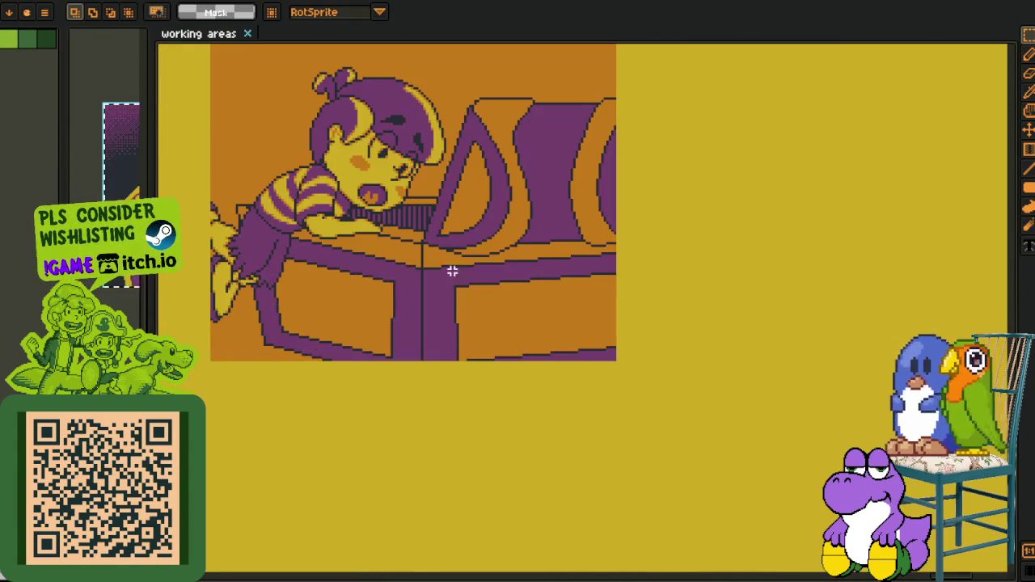
{"action": "left_click_drag", "start_coordinate": [433, 224], "coordinate": [509, 317]}
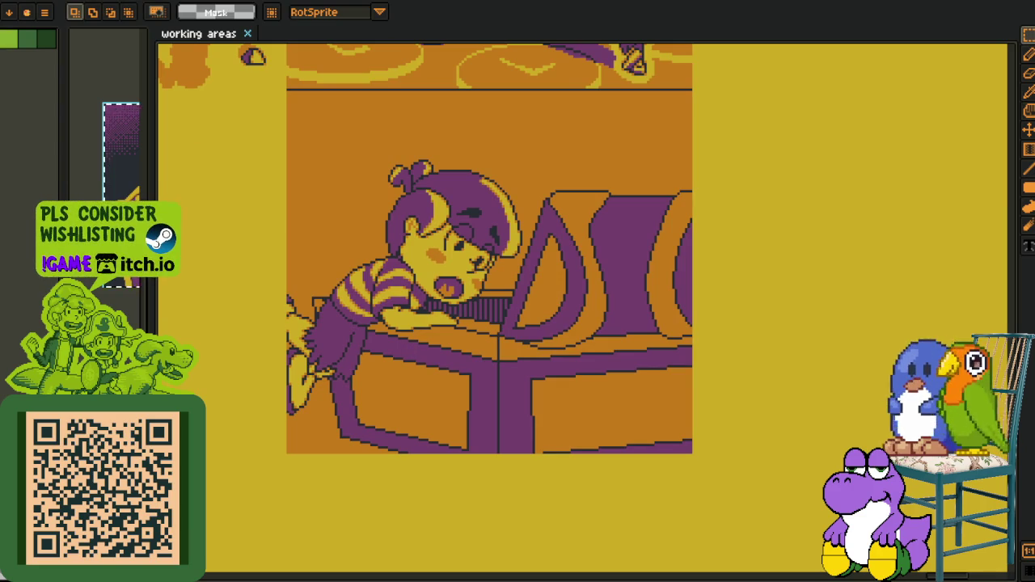
{"action": "key", "text": "Tab"}
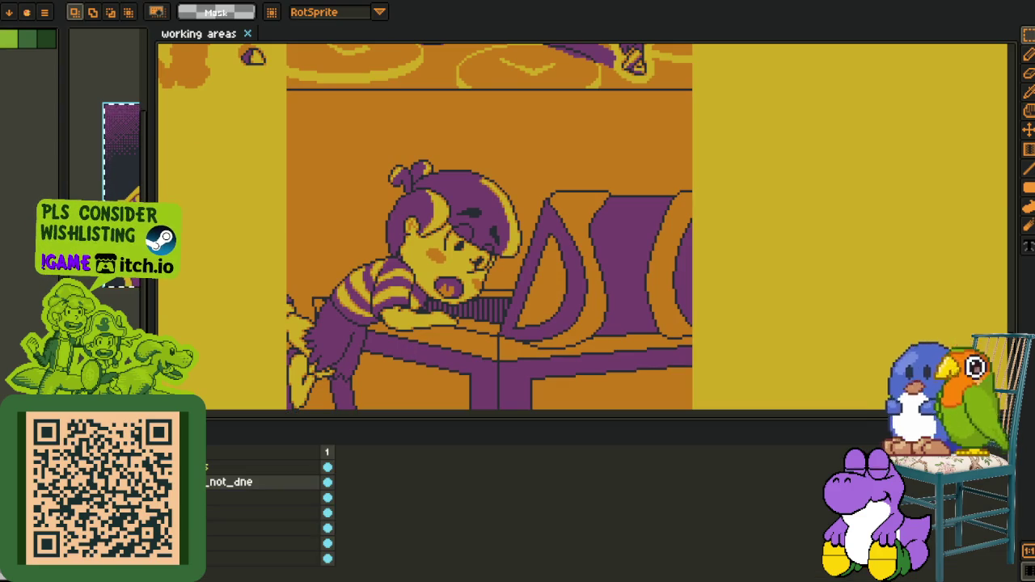
{"action": "key", "text": "Tab"}
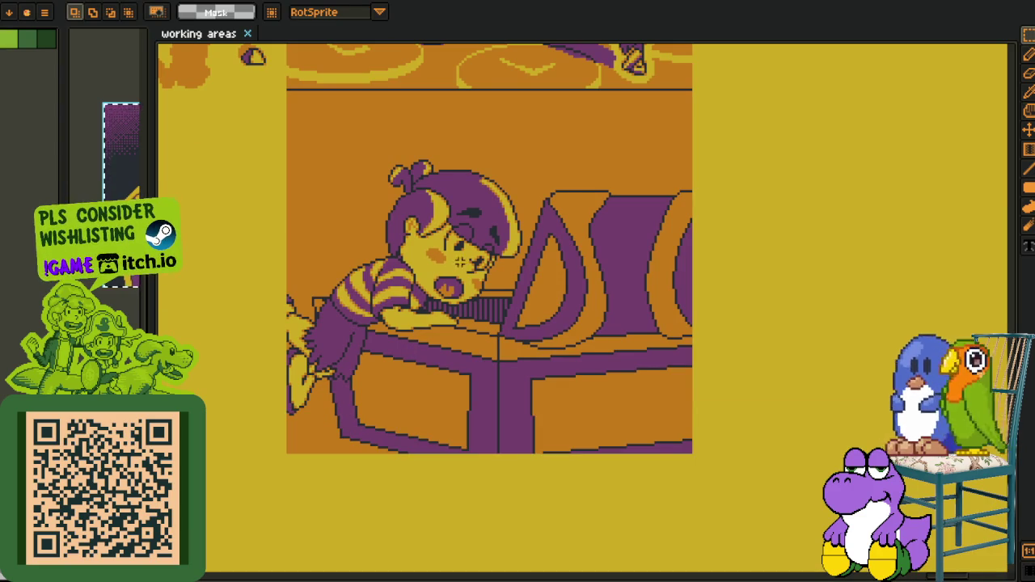
Step: Paste the close-up panel, position it below the chest panel, and commit it
{"action": "key", "text": "ctrl+v"}
{"action": "mouse_move", "coordinate": [573, 318]}
{"action": "left_mouse_down"}
{"action": "mouse_move", "coordinate": [500, 297]}
{"action": "mouse_move", "coordinate": [613, 361]}
{"action": "left_mouse_up"}
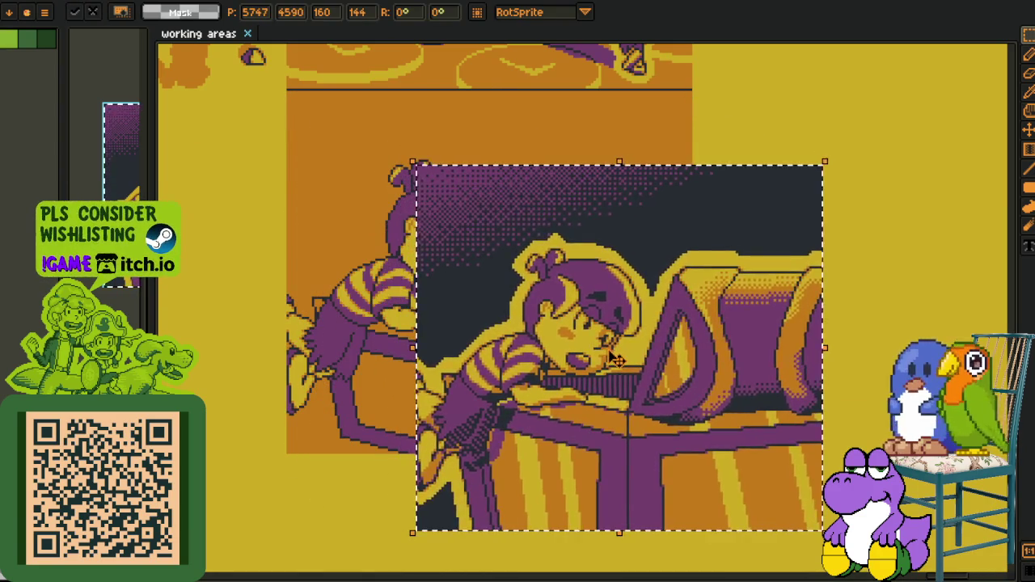
{"action": "key", "text": "Escape"}
{"action": "key", "text": "ctrl+v"}
{"action": "mouse_move", "coordinate": [496, 323]}
{"action": "left_mouse_down"}
{"action": "mouse_move", "coordinate": [845, 287]}
{"action": "mouse_move", "coordinate": [809, 287]}
{"action": "mouse_move", "coordinate": [671, 234]}
{"action": "mouse_move", "coordinate": [681, 241]}
{"action": "mouse_move", "coordinate": [276, 267]}
{"action": "left_mouse_up"}
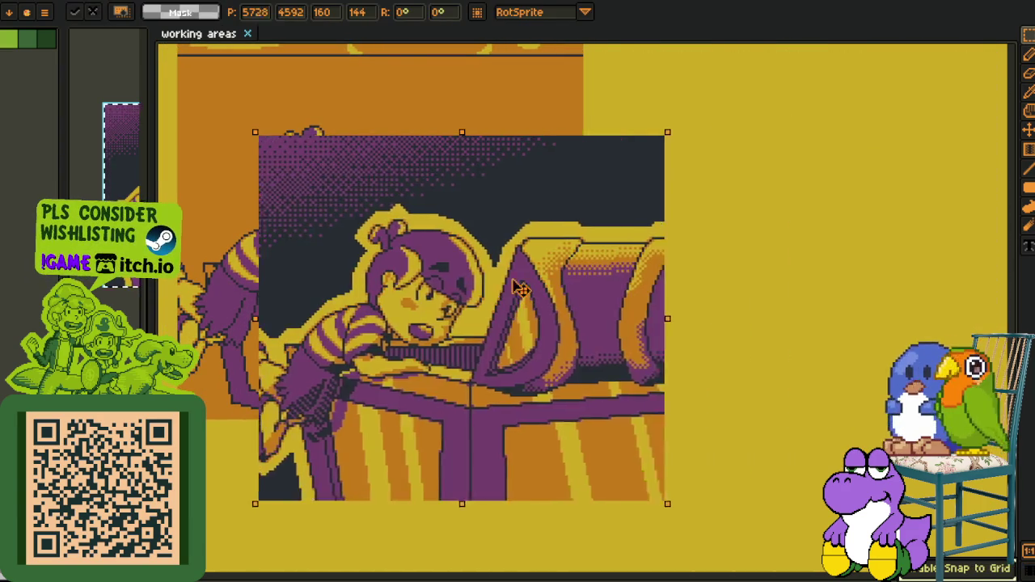
{"action": "left_click_drag", "start_coordinate": [693, 201], "coordinate": [747, 326]}
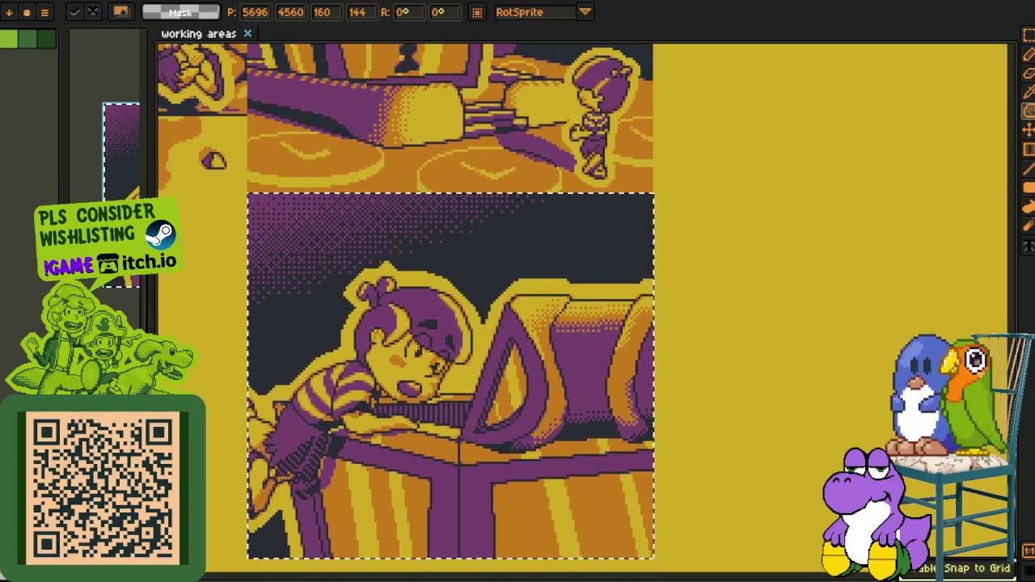
{"action": "scroll", "coordinate": [747, 326], "scroll_direction": "down", "scroll_amount": 1}
{"action": "key", "text": "Return"}
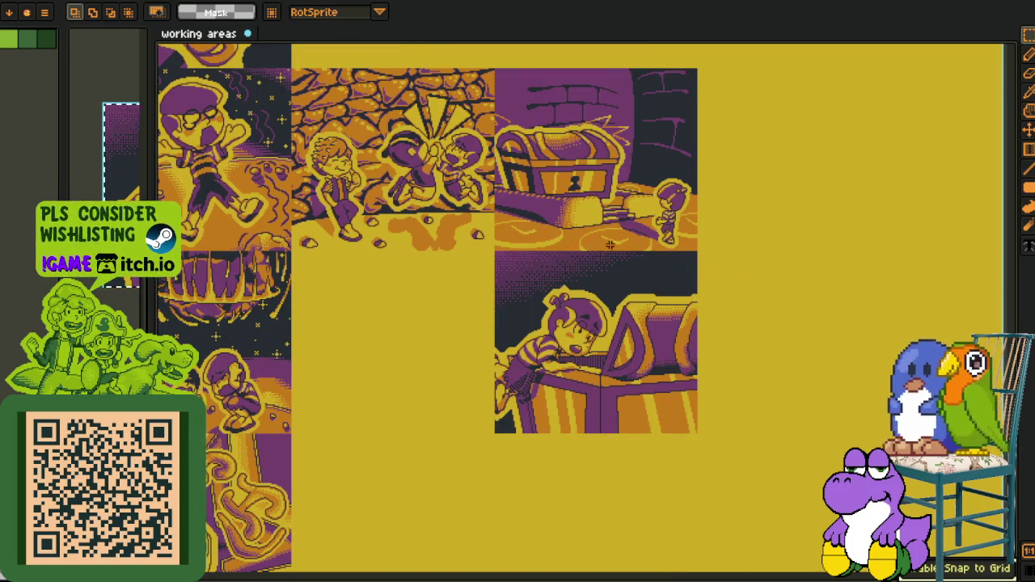
Step: Save the comic layout and pan to bring the whole comic sheet into view
{"action": "key", "text": "ctrl+s"}
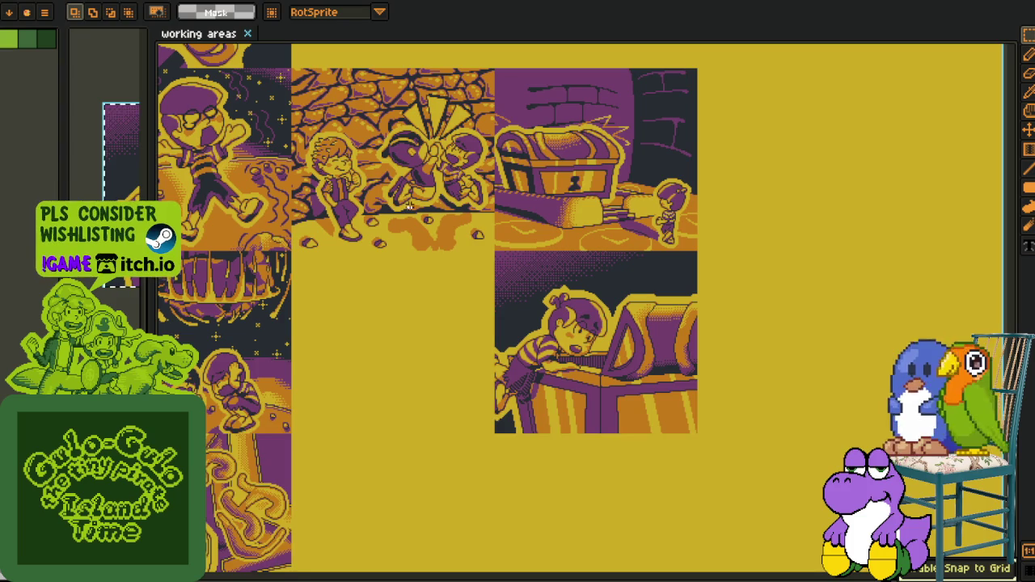
{"action": "key", "text": "Tab"}
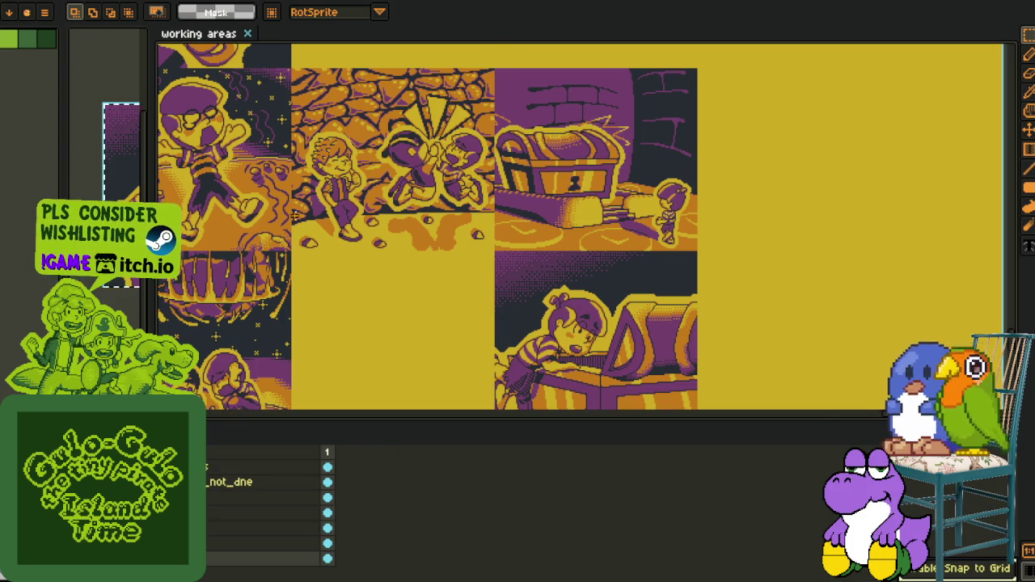
{"action": "scroll", "coordinate": [279, 234], "scroll_direction": "down", "scroll_amount": 3}
{"action": "key", "text": "space"}
{"action": "mouse_move", "coordinate": [279, 235]}
{"action": "left_mouse_down"}
{"action": "mouse_move", "coordinate": [287, 435]}
{"action": "mouse_move", "coordinate": [284, 17]}
{"action": "left_mouse_up"}
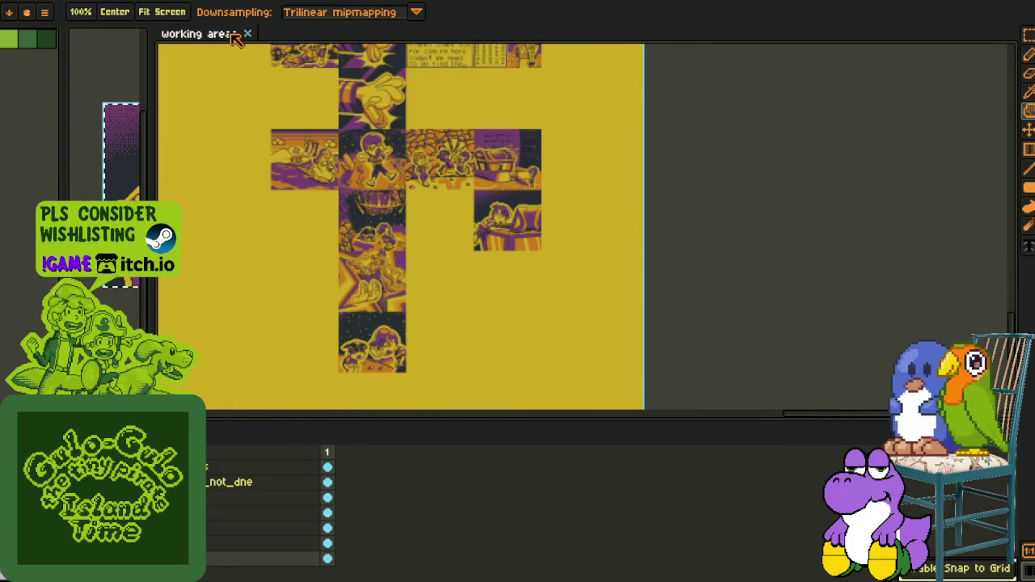
Step: Hide the side panels and close the cutscene sheet sprite without saving
{"action": "key", "text": "ctrl+f"}
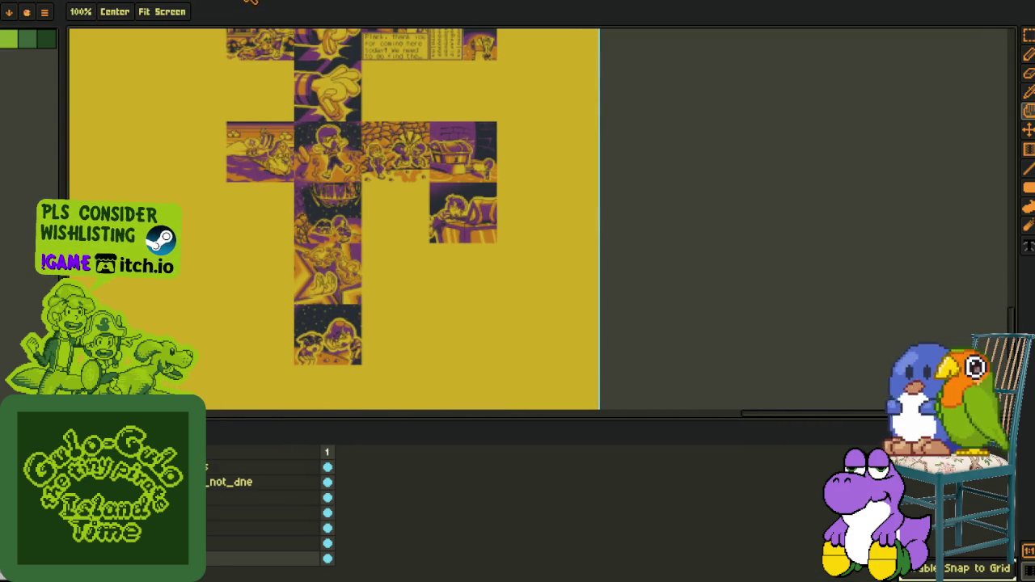
{"action": "key", "text": "ctrl+w"}
{"action": "key", "text": "ctrl+w"}
{"action": "left_click", "coordinate": [499, 314]}
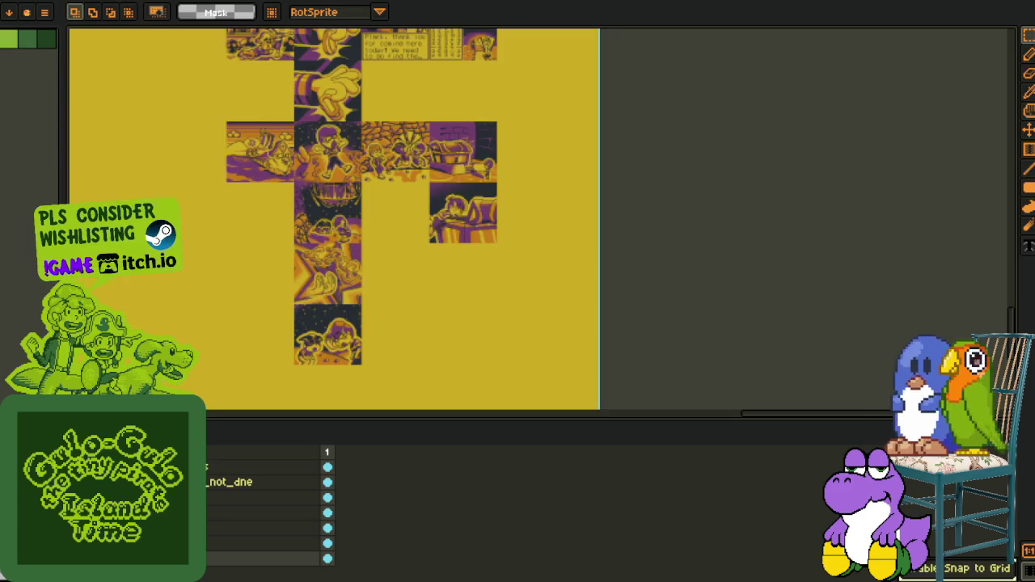
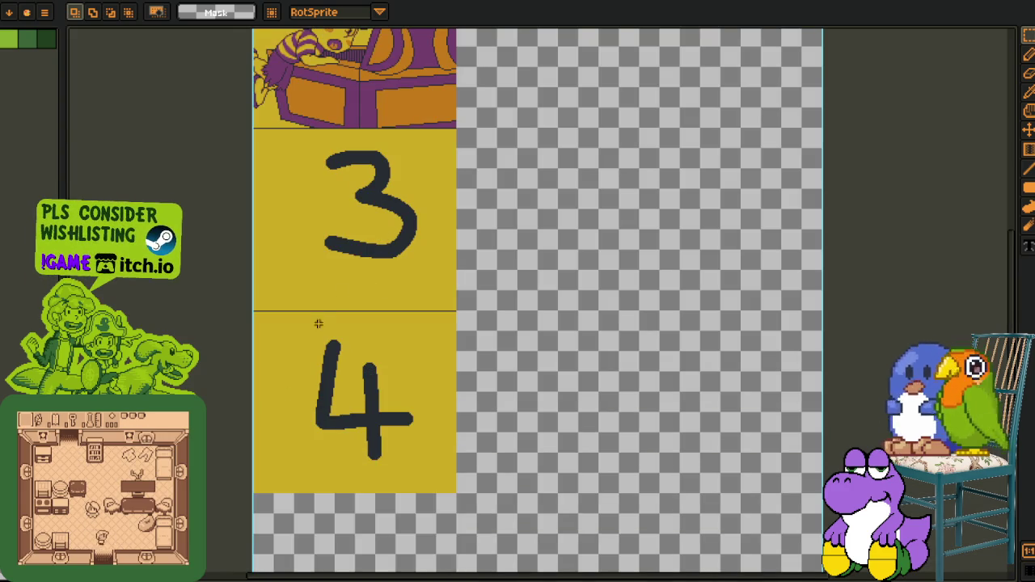
Step: Paste the dithered boy-at-chest image and drag it over the second panel
{"action": "scroll", "coordinate": [550, 242], "scroll_direction": "up", "scroll_amount": 2}
{"action": "scroll", "coordinate": [550, 243], "scroll_direction": "up", "scroll_amount": 2}
{"action": "scroll", "coordinate": [550, 242], "scroll_direction": "up", "scroll_amount": 2}
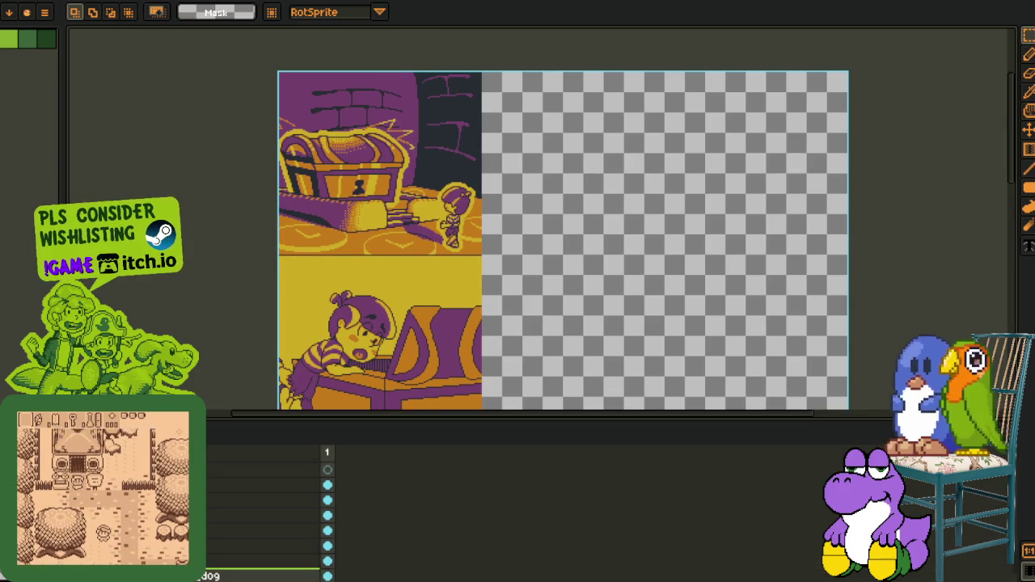
{"action": "scroll", "coordinate": [312, 405], "scroll_direction": "up", "scroll_amount": 2}
{"action": "key", "text": "ctrl+v"}
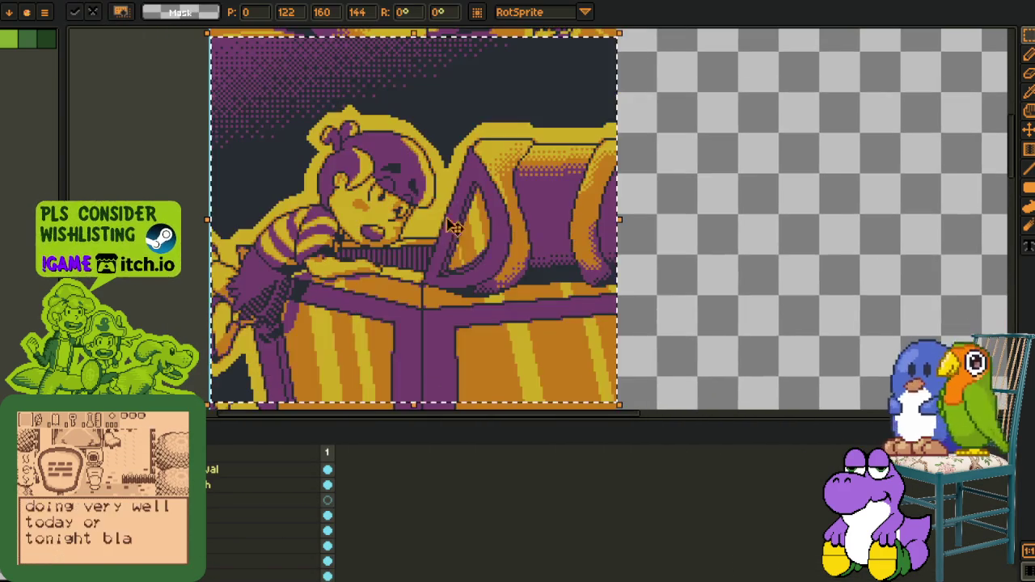
{"action": "left_click_drag", "start_coordinate": [451, 224], "coordinate": [614, 301]}
Step: Undo and restore the boy image paste, then save the comic strip file
{"action": "key", "text": "Return"}
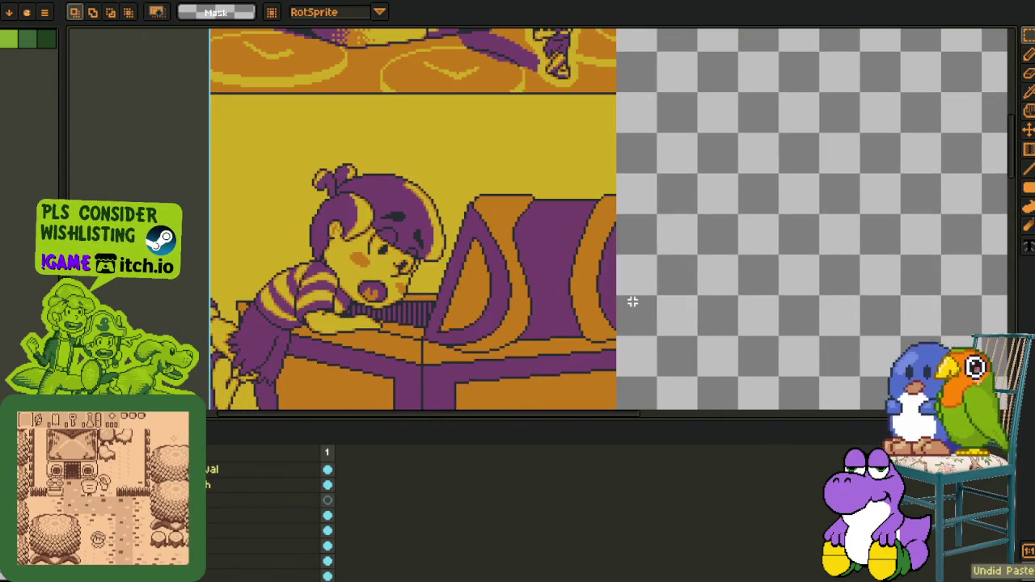
{"action": "key", "text": "ctrl+z"}
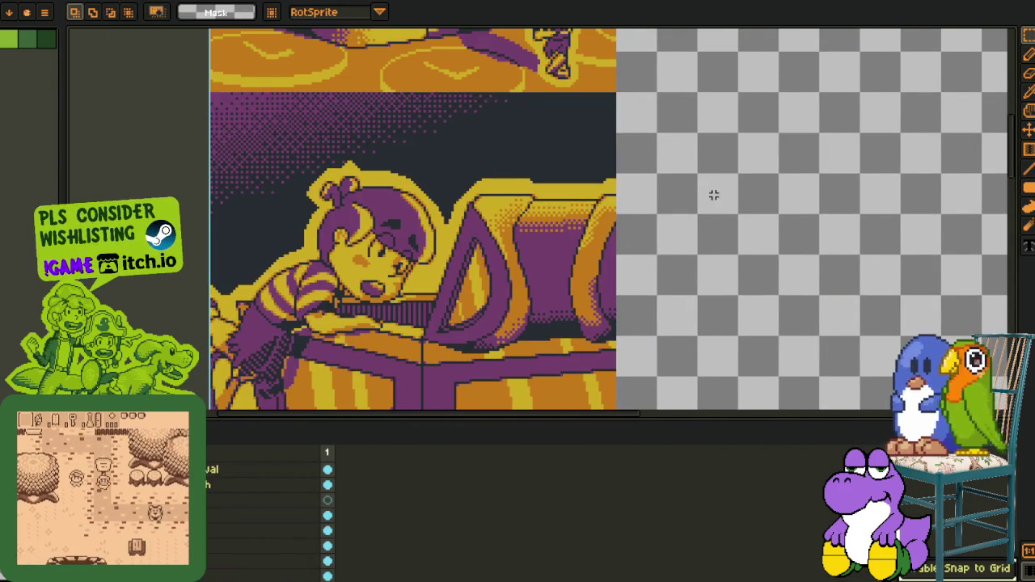
{"action": "scroll", "coordinate": [604, 280], "scroll_direction": "down", "scroll_amount": 3}
{"action": "key", "text": "ctrl+s"}
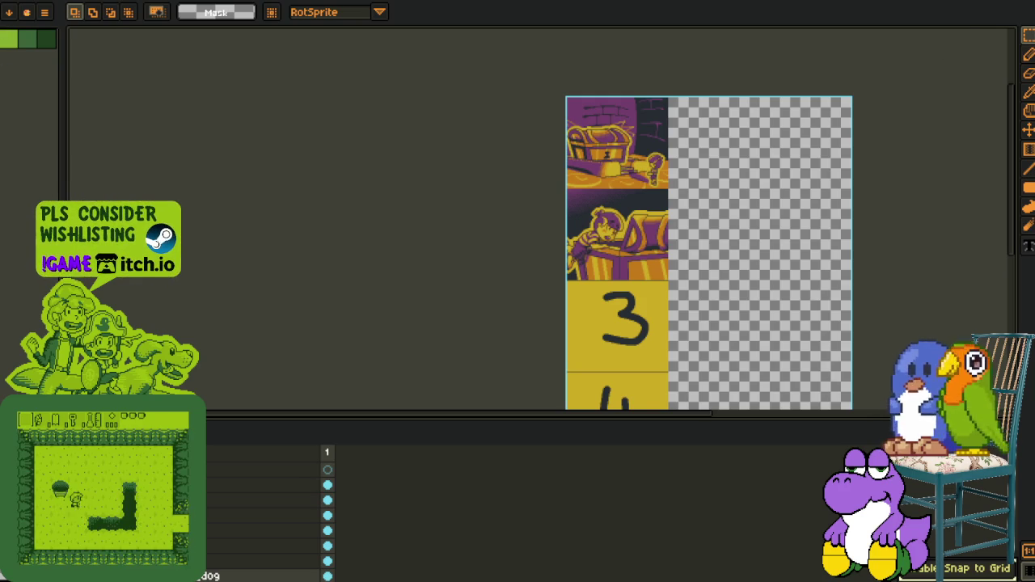
Step: Export the comic strip as a sprite sheet via File > Export
{"action": "left_click", "coordinate": [8, 2]}
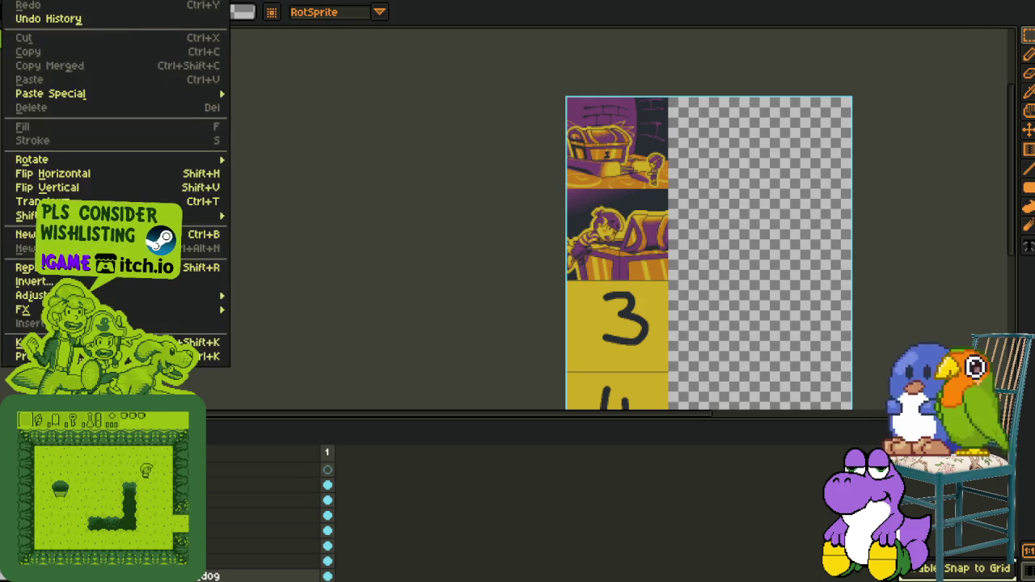
{"action": "left_click", "coordinate": [173, 109]}
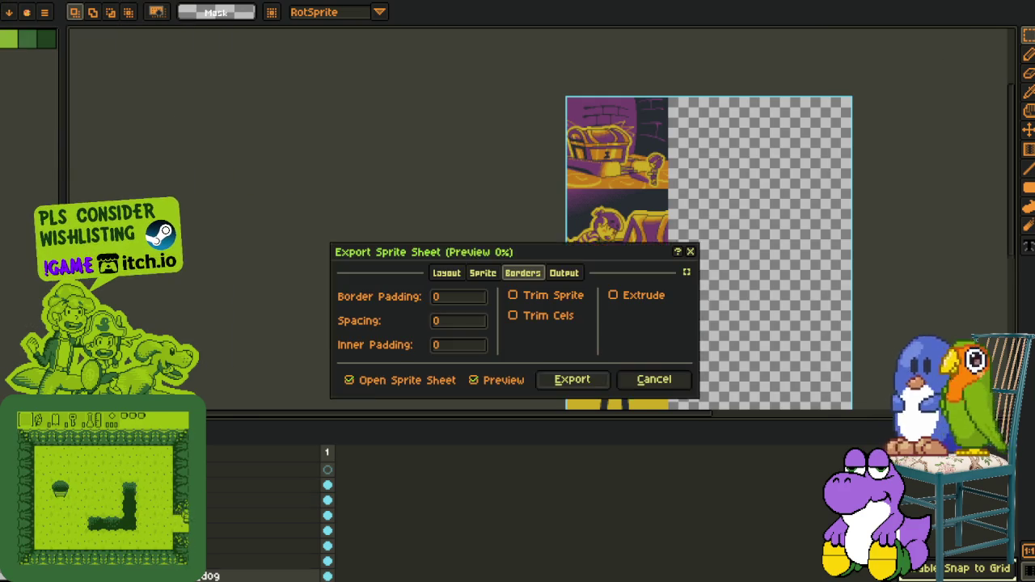
{"action": "left_click", "coordinate": [598, 380]}
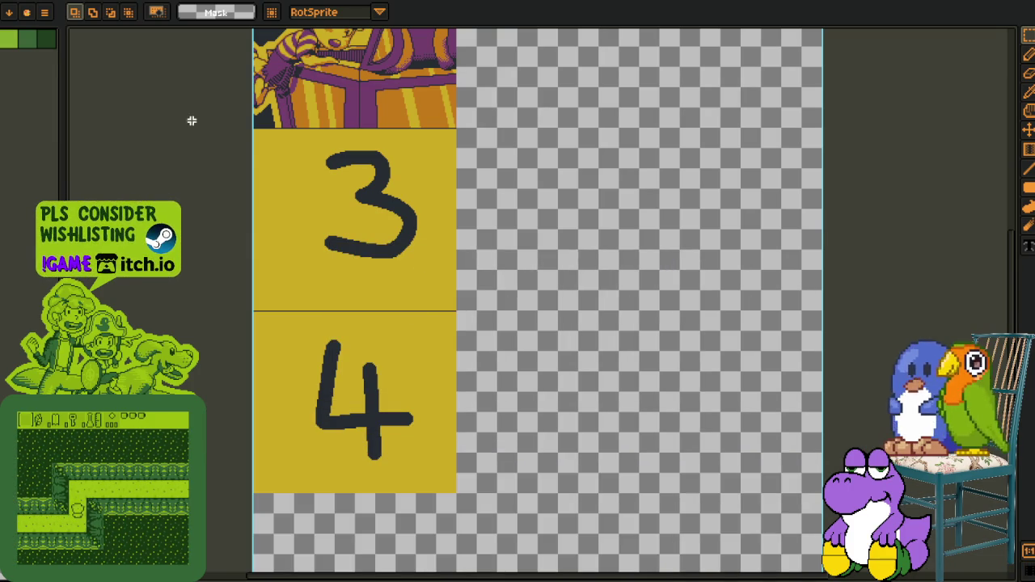
Step: Trim the exported sheet's empty transparent area and pan to the panel column
{"action": "left_click", "coordinate": [81, 118]}
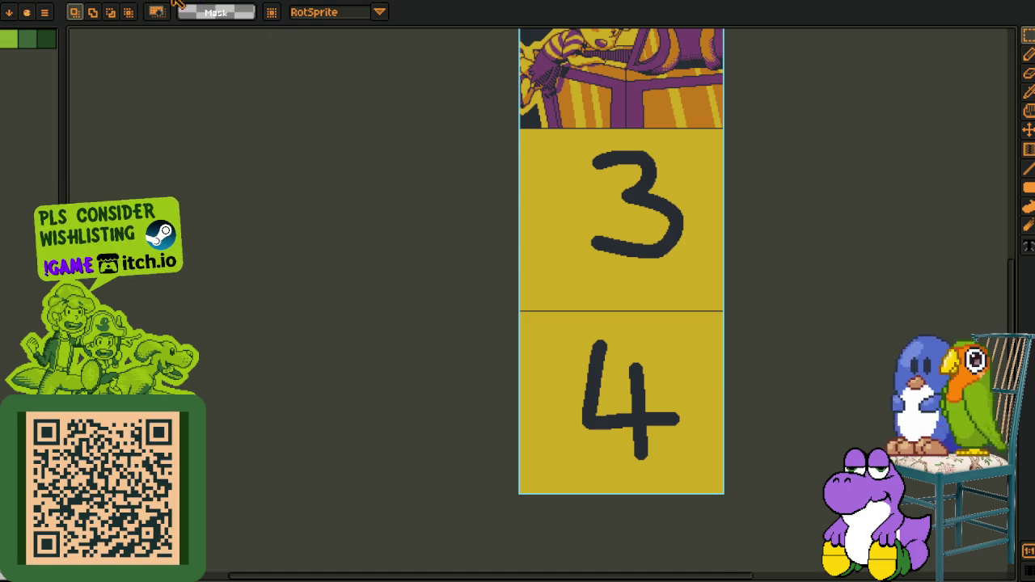
{"action": "scroll", "coordinate": [259, 33], "scroll_direction": "down", "scroll_amount": 5}
{"action": "mouse_move", "coordinate": [339, 232]}
{"action": "left_mouse_down"}
{"action": "mouse_move", "coordinate": [436, 354]}
{"action": "mouse_move", "coordinate": [185, 220]}
{"action": "mouse_move", "coordinate": [75, 91]}
{"action": "left_mouse_up"}
{"action": "left_click_drag", "start_coordinate": [633, 148], "coordinate": [428, 224]}
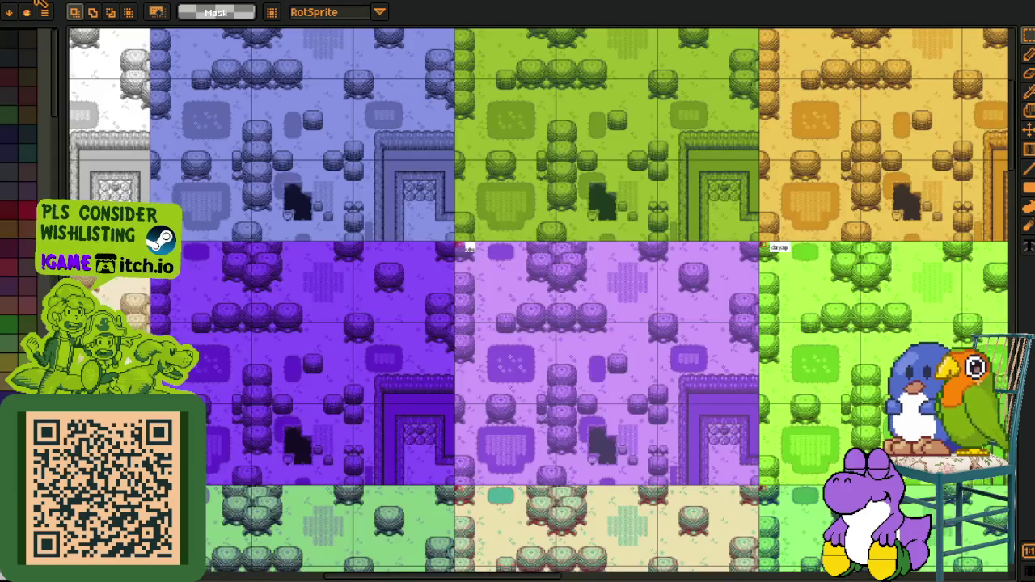
Step: In the other document, clear the artwork and paste in the rough panel sketch
{"action": "key", "text": "Tab"}
{"action": "key", "text": "Delete"}
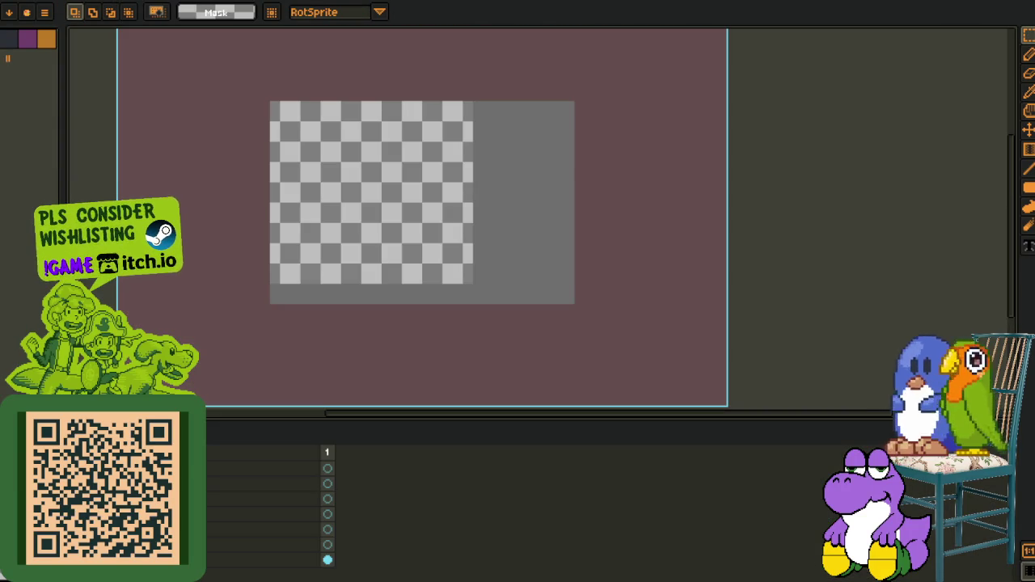
{"action": "key", "text": "ctrl+v"}
{"action": "scroll", "coordinate": [249, 73], "scroll_direction": "up", "scroll_amount": 1}
{"action": "scroll", "coordinate": [249, 73], "scroll_direction": "up", "scroll_amount": 1}
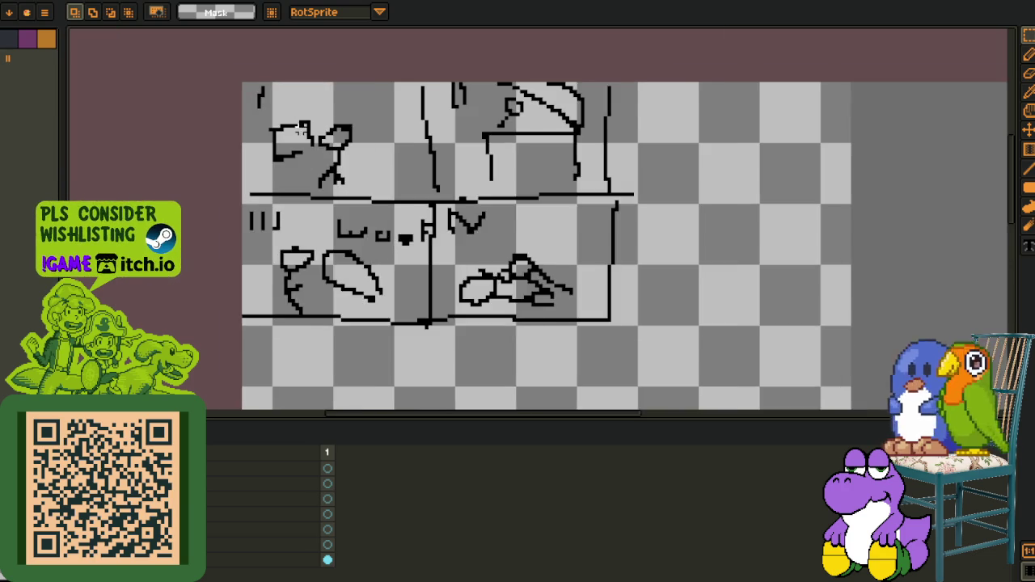
{"action": "scroll", "coordinate": [249, 73], "scroll_direction": "up", "scroll_amount": 1}
Step: Hide the timeline, marquee the whole sketch, then clear the selection
{"action": "key", "text": "Tab"}
{"action": "left_click_drag", "start_coordinate": [225, 58], "coordinate": [738, 396]}
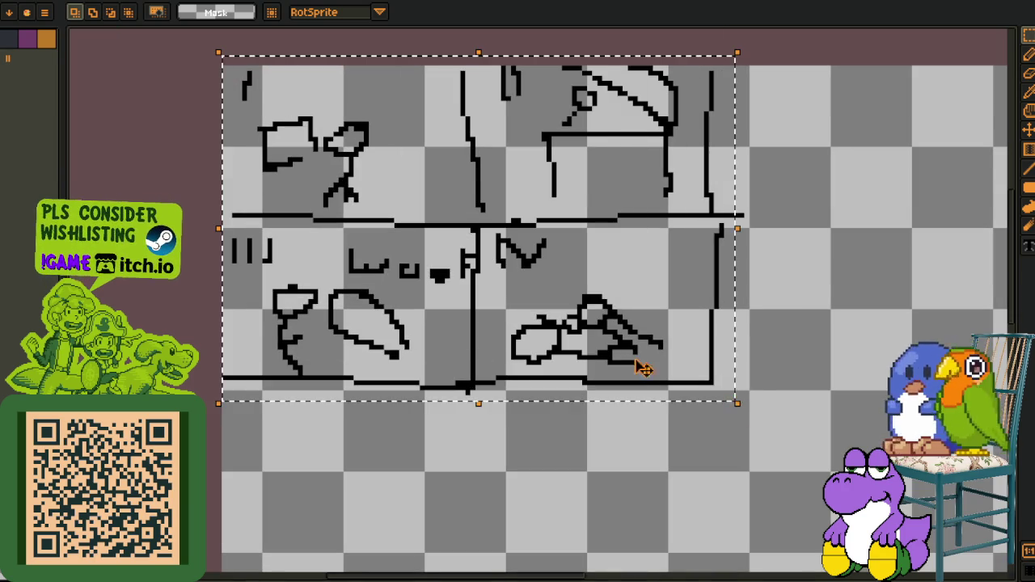
{"action": "left_click_drag", "start_coordinate": [530, 323], "coordinate": [550, 364]}
{"action": "left_click", "coordinate": [966, 227]}
{"action": "scroll", "coordinate": [250, 116], "scroll_direction": "up", "scroll_amount": 1}
Step: Marquee-select the top-left, top-right, lower-left and lower-right sketch drawings in turn
{"action": "mouse_move", "coordinate": [250, 116]}
{"action": "left_mouse_down"}
{"action": "mouse_move", "coordinate": [580, 295]}
{"action": "mouse_move", "coordinate": [427, 280]}
{"action": "left_mouse_up"}
{"action": "left_click_drag", "start_coordinate": [744, 87], "coordinate": [456, 249]}
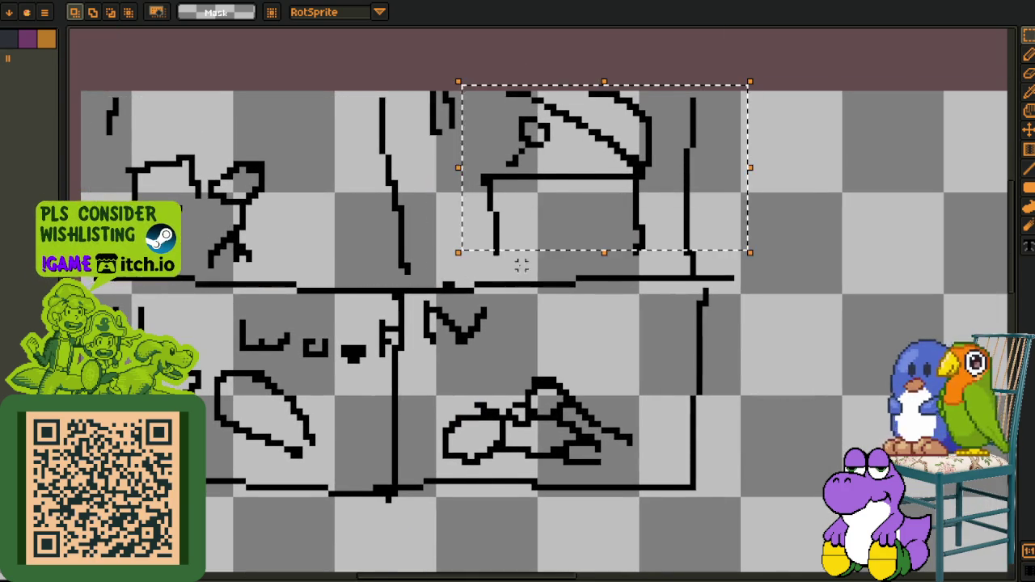
{"action": "left_click_drag", "start_coordinate": [337, 369], "coordinate": [503, 260]}
{"action": "left_click_drag", "start_coordinate": [568, 194], "coordinate": [262, 381]}
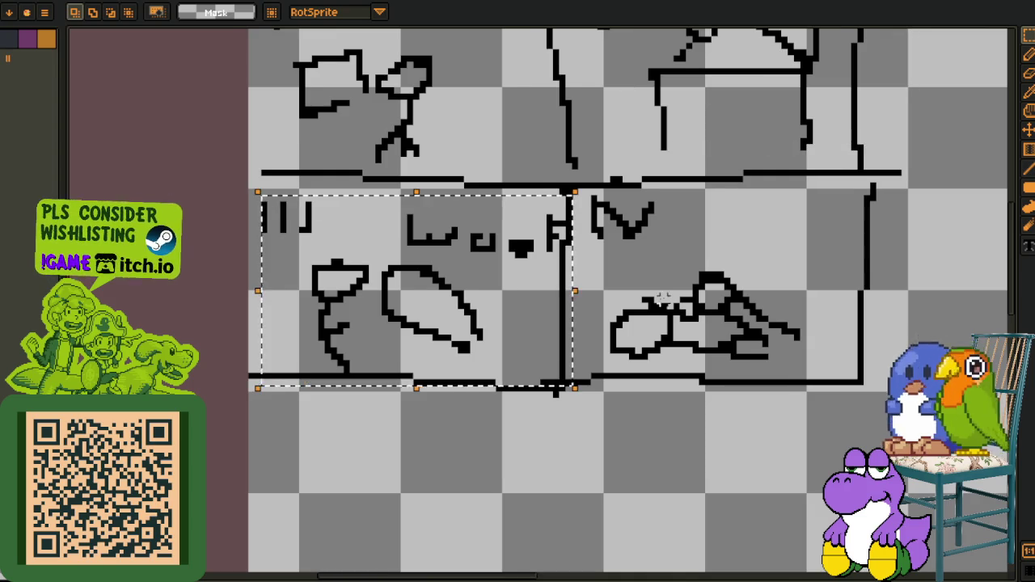
{"action": "left_click_drag", "start_coordinate": [839, 255], "coordinate": [649, 266]}
{"action": "scroll", "coordinate": [610, 253], "scroll_direction": "up", "scroll_amount": 1}
{"action": "left_click_drag", "start_coordinate": [740, 178], "coordinate": [338, 421]}
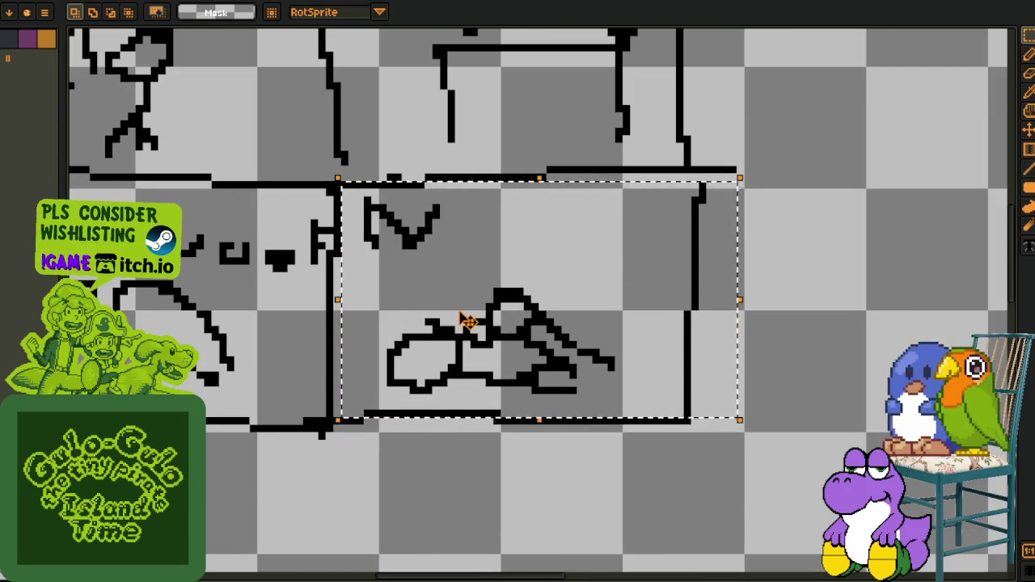
Step: Clear the selection, show the timeline again, and undo the sketch paste, leaving an empty canvas
{"action": "left_click", "coordinate": [519, 73]}
{"action": "scroll", "coordinate": [519, 73], "scroll_direction": "down", "scroll_amount": 2}
{"action": "scroll", "coordinate": [502, 129], "scroll_direction": "down", "scroll_amount": 1}
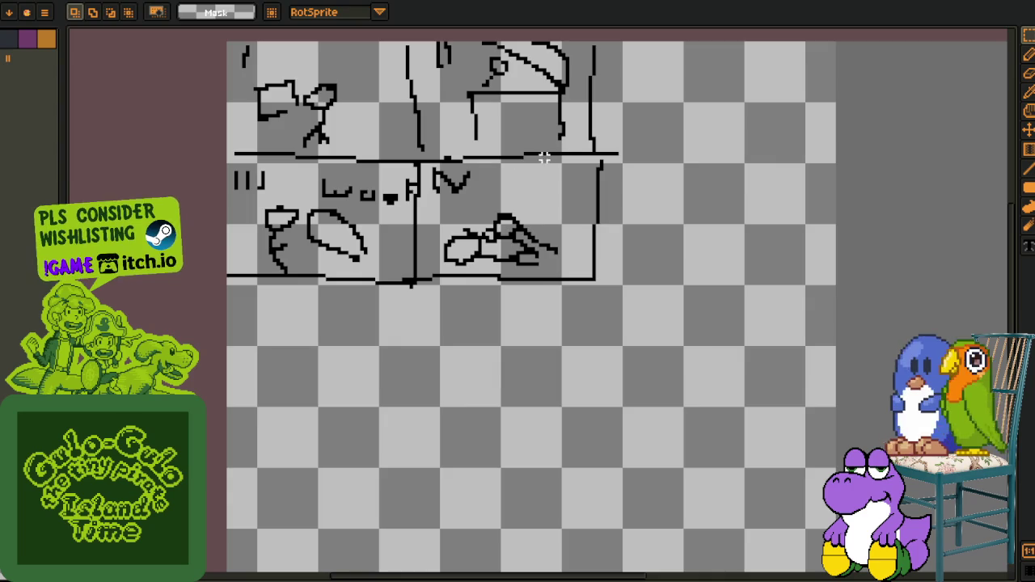
{"action": "scroll", "coordinate": [536, 157], "scroll_direction": "up", "scroll_amount": 1}
{"action": "left_click_drag", "start_coordinate": [520, 173], "coordinate": [539, 204]}
{"action": "scroll", "coordinate": [529, 206], "scroll_direction": "down", "scroll_amount": 1}
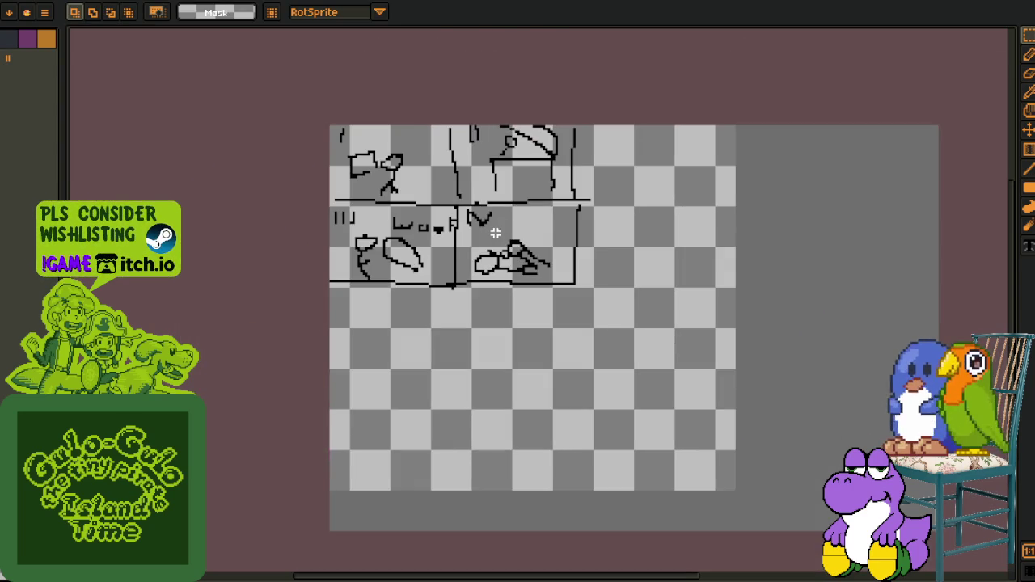
{"action": "scroll", "coordinate": [371, 195], "scroll_direction": "down", "scroll_amount": 1}
{"action": "key", "text": "Tab"}
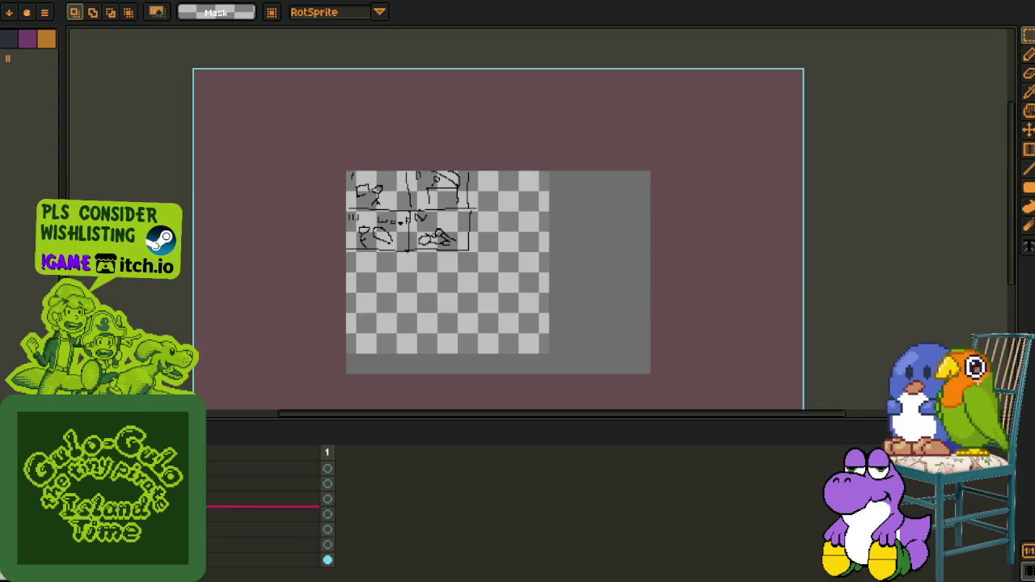
{"action": "key", "text": "ctrl+z"}
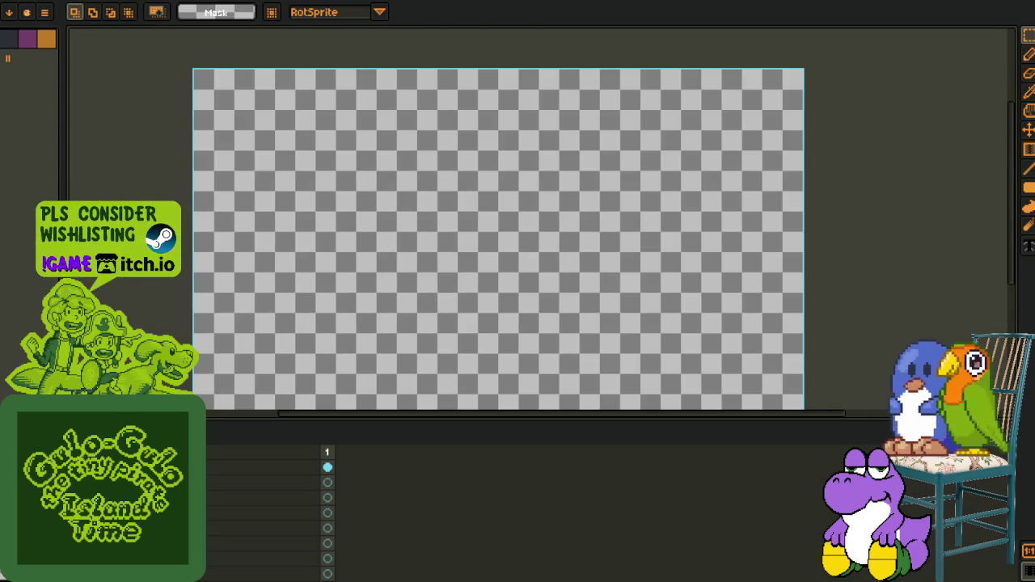
Step: Paste the treasure-chest scene and zoom and pan across the chest, coin floor and character
{"action": "key", "text": "ctrl+v"}
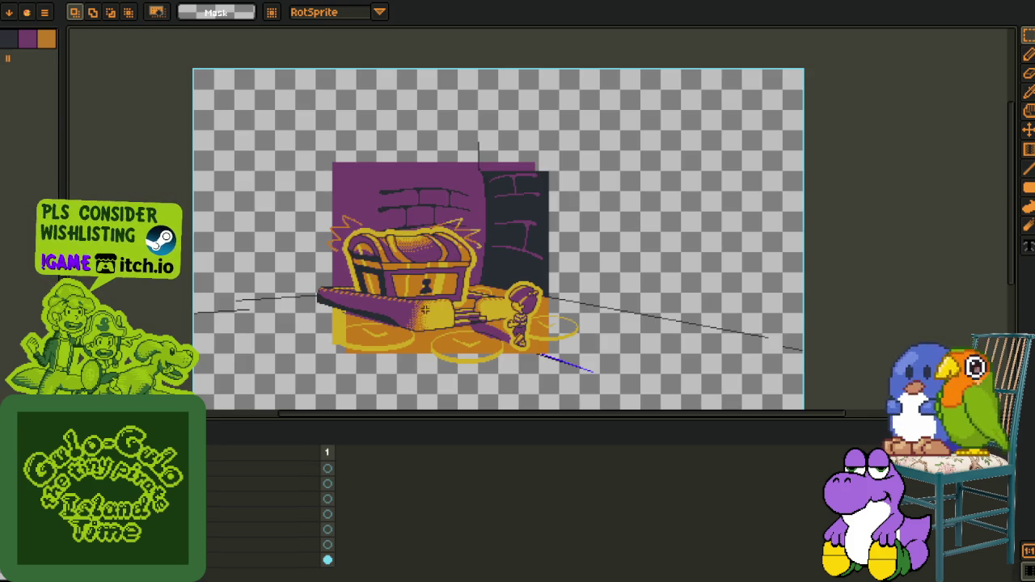
{"action": "scroll", "coordinate": [288, 321], "scroll_direction": "up", "scroll_amount": 2}
{"action": "left_click_drag", "start_coordinate": [553, 221], "coordinate": [382, 335]}
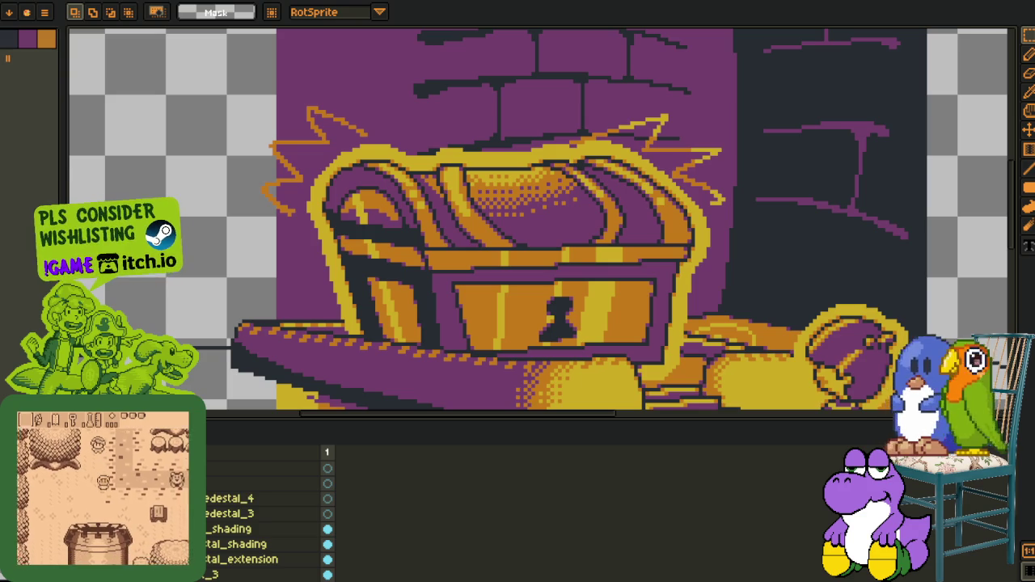
{"action": "scroll", "coordinate": [443, 340], "scroll_direction": "down", "scroll_amount": 1}
{"action": "left_click_drag", "start_coordinate": [443, 339], "coordinate": [403, 219]}
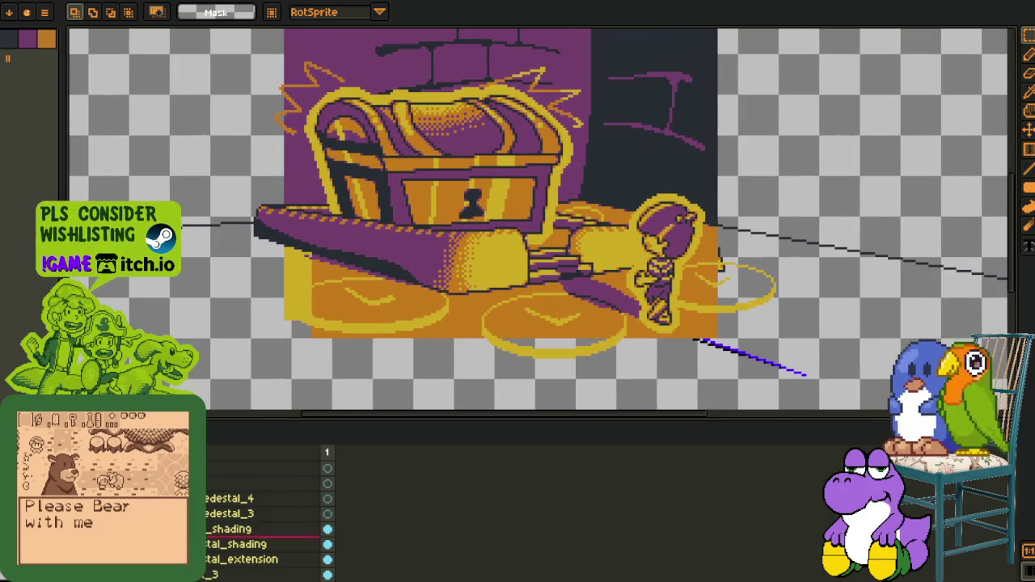
{"action": "left_click_drag", "start_coordinate": [744, 293], "coordinate": [660, 225]}
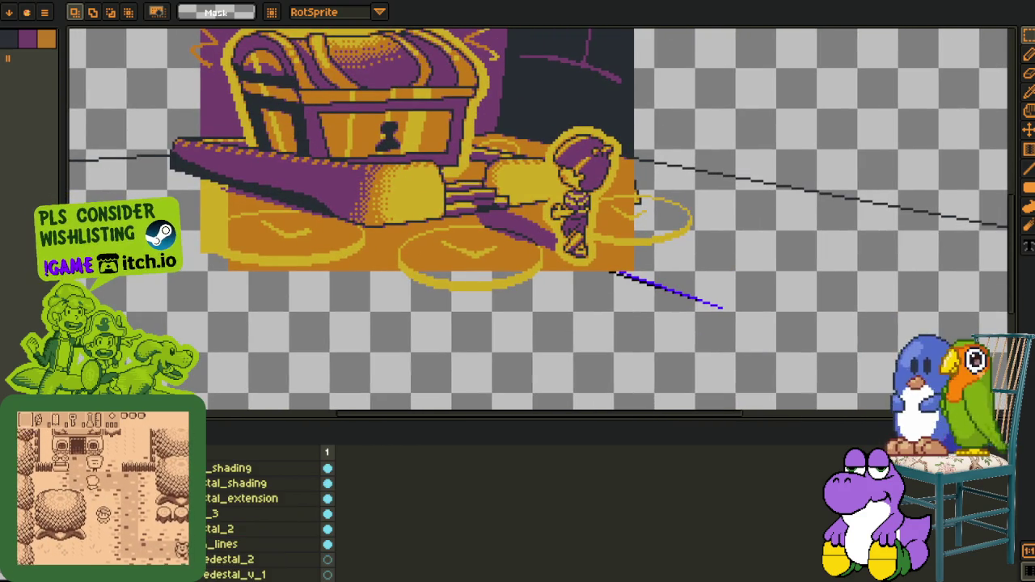
{"action": "scroll", "coordinate": [267, 518], "scroll_direction": "up", "scroll_amount": 2}
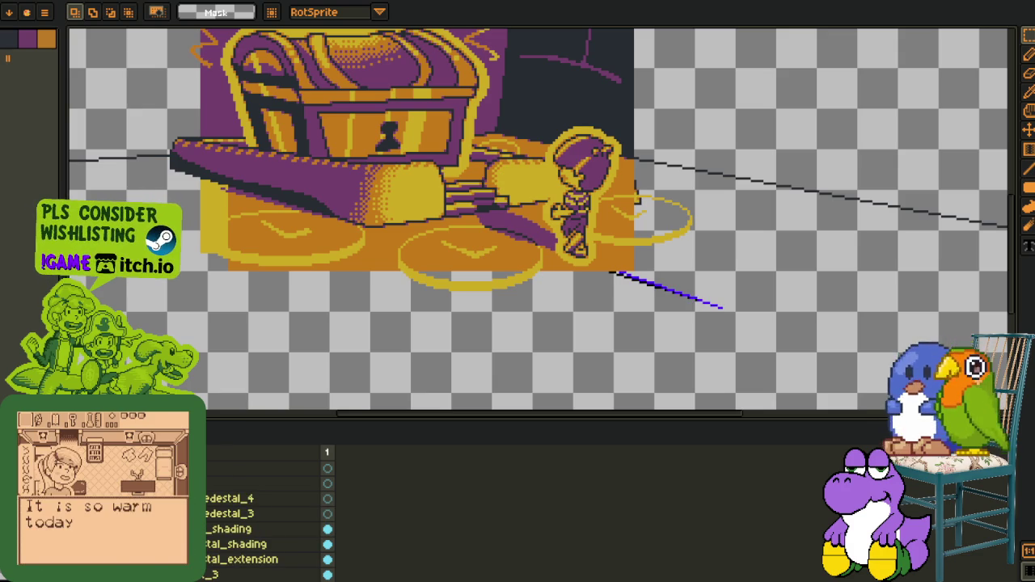
{"action": "scroll", "coordinate": [266, 518], "scroll_direction": "up", "scroll_amount": 1}
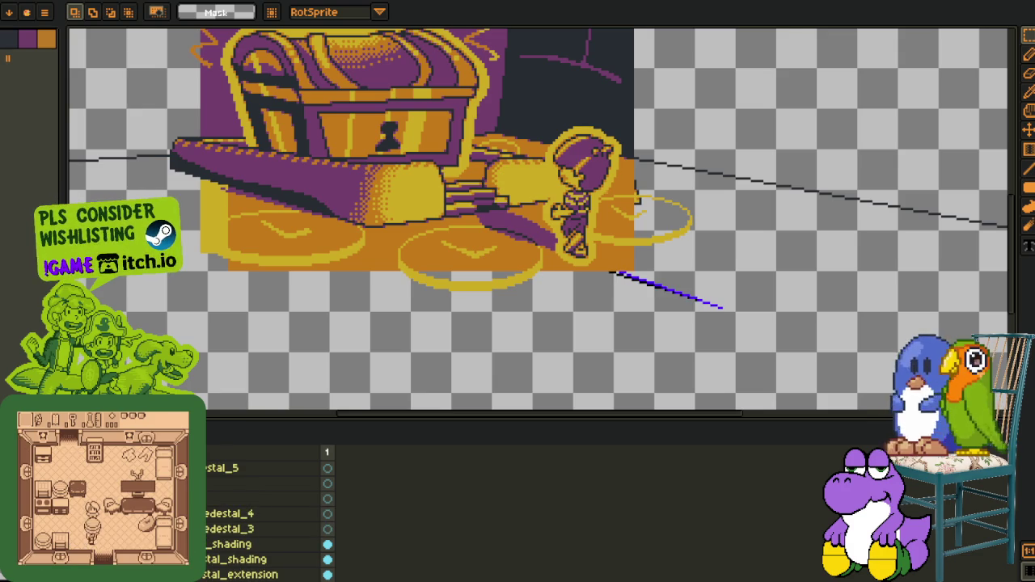
{"action": "scroll", "coordinate": [267, 517], "scroll_direction": "up", "scroll_amount": 1}
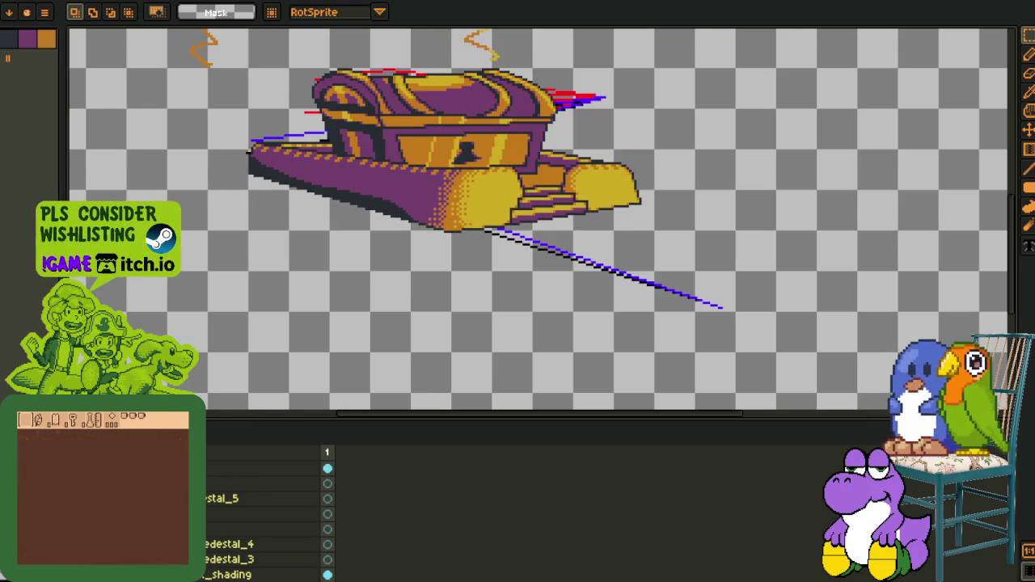
Step: Marquee-select the area right of the chest, then the treasure chest itself, zooming around it
{"action": "scroll", "coordinate": [534, 113], "scroll_direction": "up", "scroll_amount": 2}
{"action": "left_click_drag", "start_coordinate": [583, 66], "coordinate": [731, 191]}
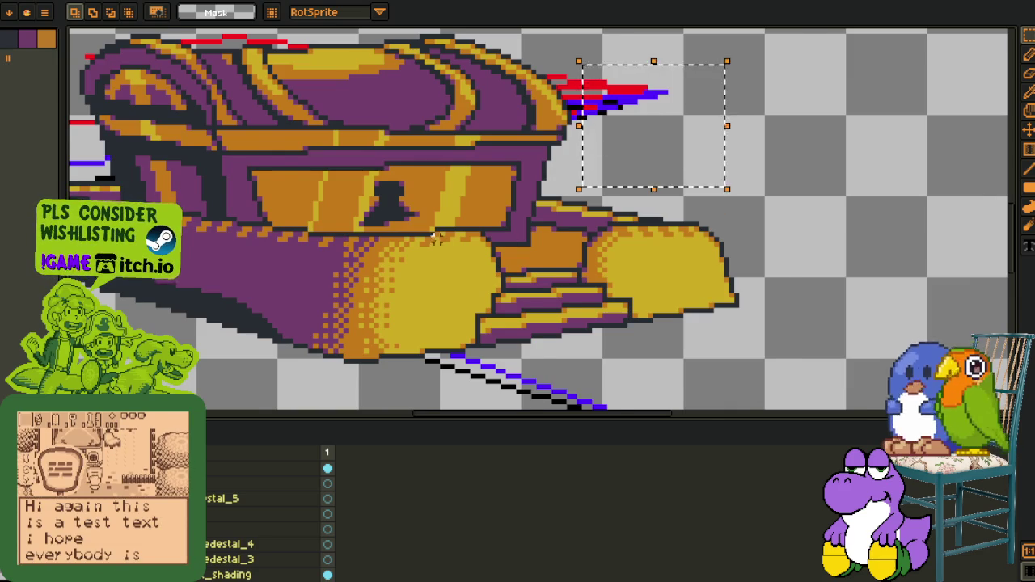
{"action": "scroll", "coordinate": [353, 137], "scroll_direction": "down", "scroll_amount": 1}
{"action": "left_click_drag", "start_coordinate": [211, 80], "coordinate": [491, 321]}
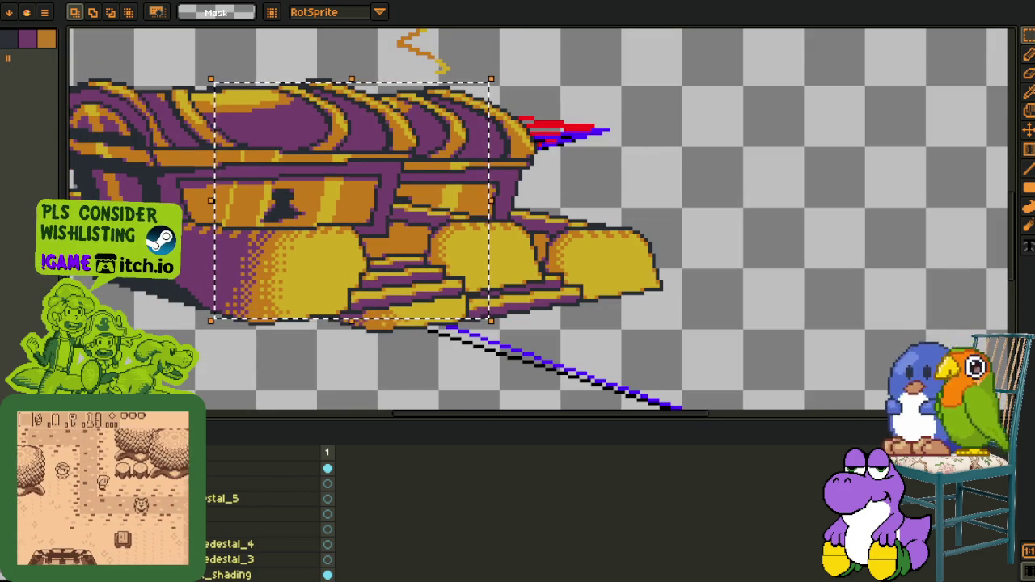
{"action": "scroll", "coordinate": [488, 201], "scroll_direction": "up", "scroll_amount": 1}
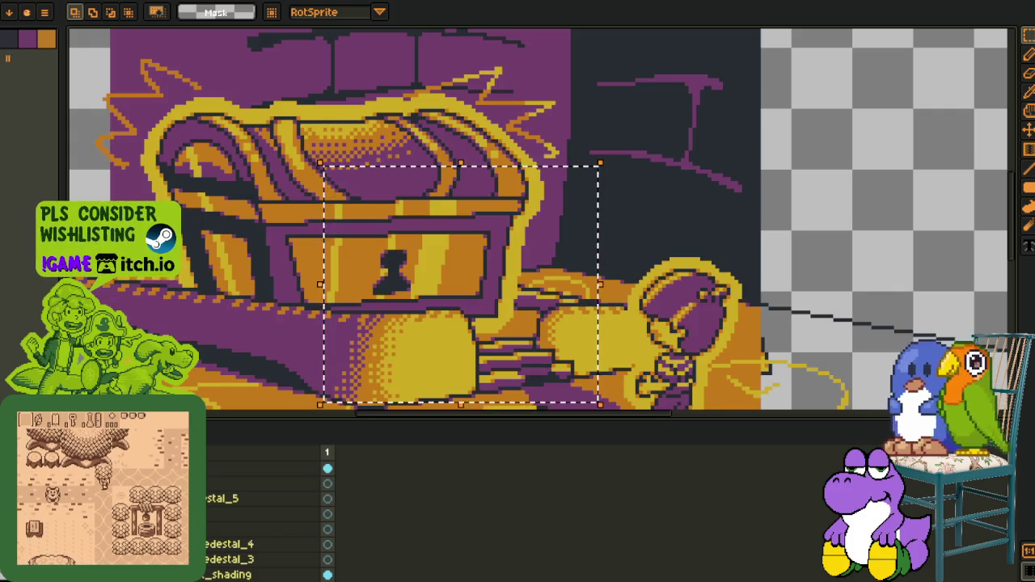
{"action": "scroll", "coordinate": [347, 263], "scroll_direction": "down", "scroll_amount": 4}
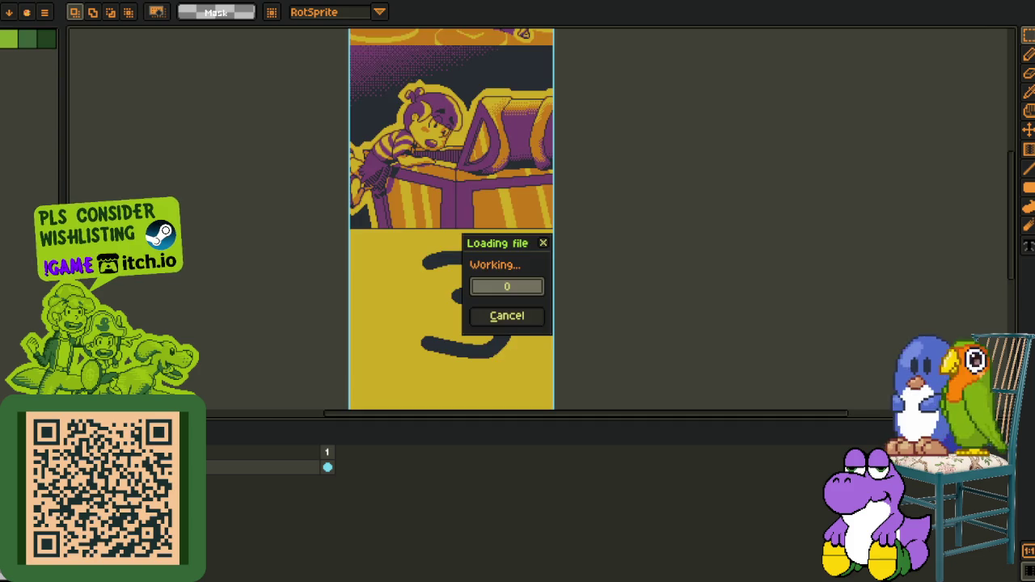
Step: Select the strip's top two chest panels, trial-clear them, then undo and deselect
{"action": "left_click_drag", "start_coordinate": [719, 108], "coordinate": [576, 216]}
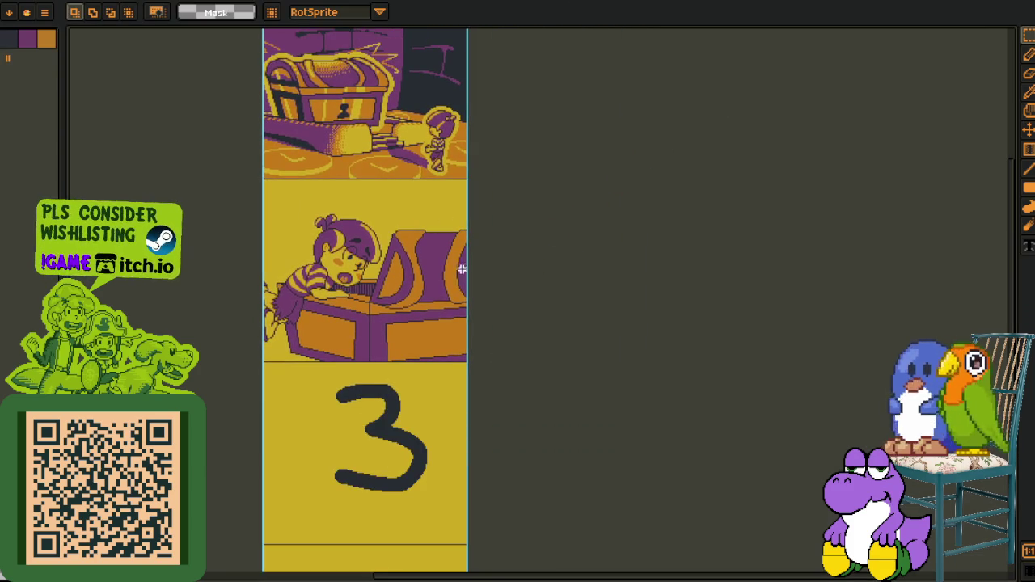
{"action": "left_click_drag", "start_coordinate": [478, 312], "coordinate": [565, 185]}
{"action": "scroll", "coordinate": [509, 139], "scroll_direction": "down", "scroll_amount": 5}
{"action": "left_click_drag", "start_coordinate": [509, 139], "coordinate": [467, 240]}
{"action": "key", "text": "r"}
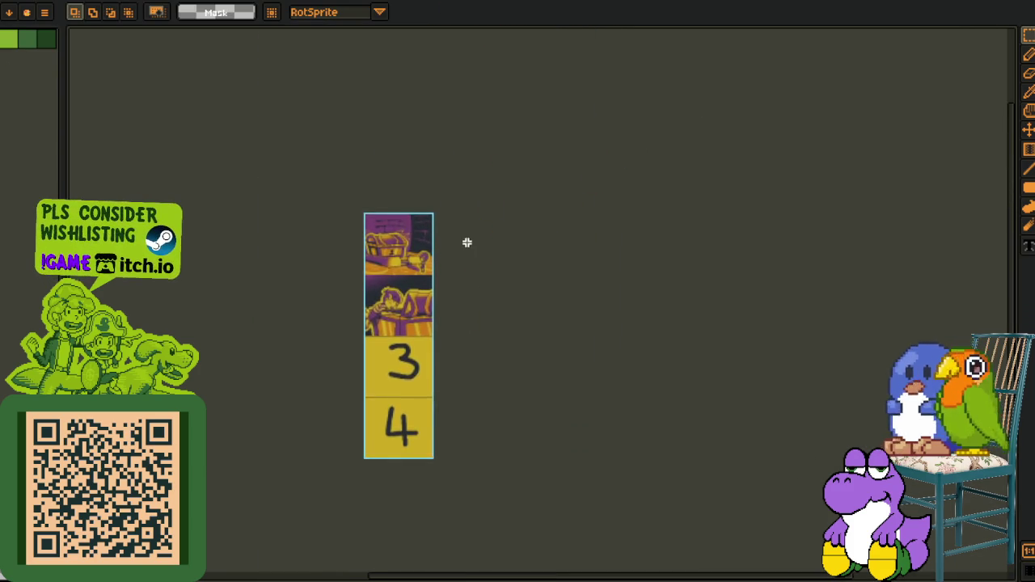
{"action": "scroll", "coordinate": [434, 342], "scroll_direction": "up", "scroll_amount": 2}
{"action": "left_click_drag", "start_coordinate": [478, 385], "coordinate": [273, 162]}
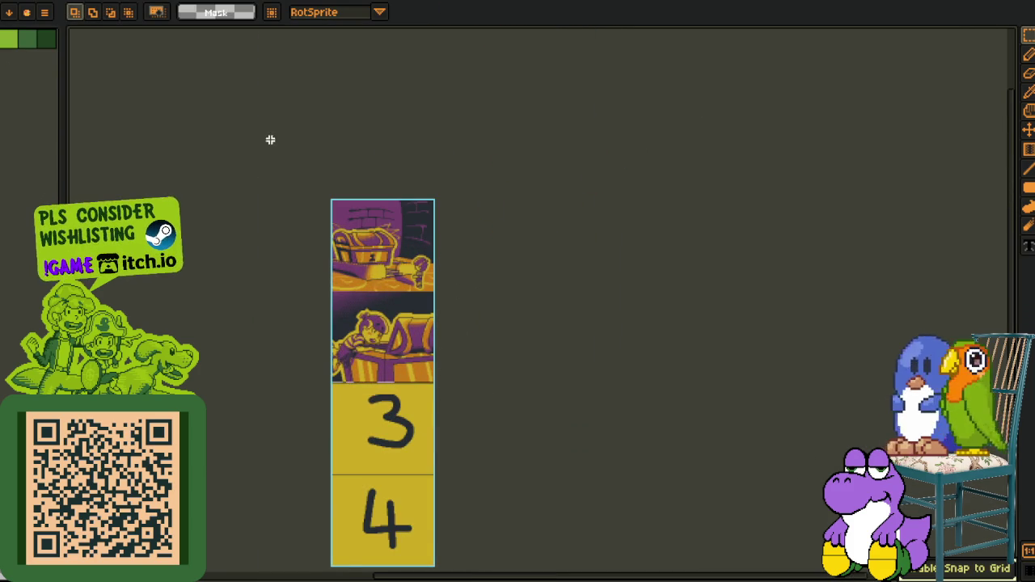
{"action": "scroll", "coordinate": [310, 247], "scroll_direction": "up", "scroll_amount": 2}
{"action": "key", "text": "Delete"}
{"action": "key", "text": "ctrl+z"}
{"action": "key", "text": "ctrl+d"}
Step: Paste the recoloured darker purple chest panels over the top of the strip
{"action": "left_click_drag", "start_coordinate": [639, 261], "coordinate": [494, 215]}
{"action": "left_click_drag", "start_coordinate": [397, 235], "coordinate": [392, 298]}
{"action": "key", "text": "r"}
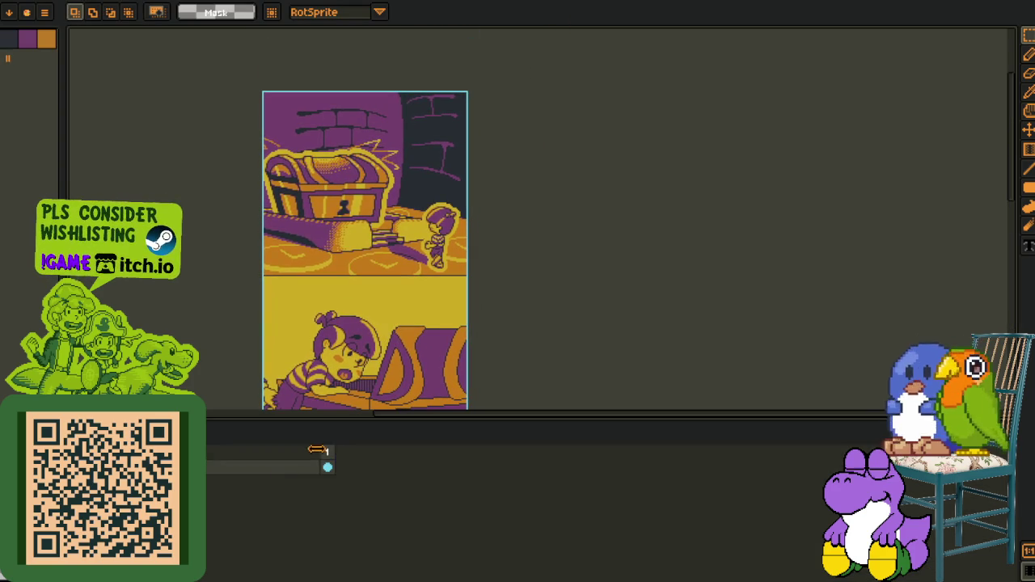
{"action": "key", "text": "ctrl+v"}
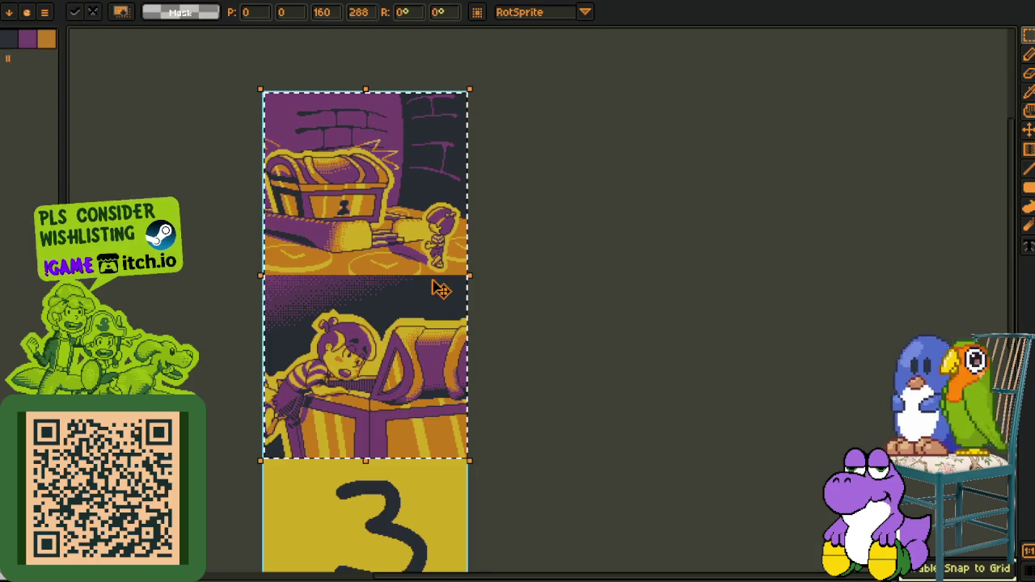
{"action": "key", "text": "ctrl+d"}
Step: Save the comic strip, close the extra image without saving, and switch to the tile sheet
{"action": "key", "text": "ctrl+s"}
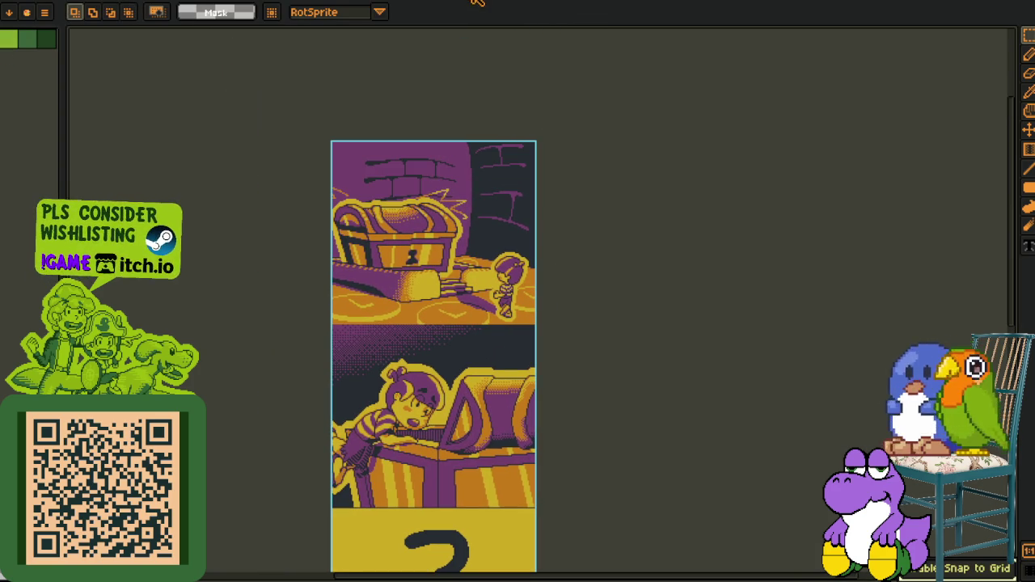
{"action": "left_click", "coordinate": [474, 3]}
{"action": "left_click", "coordinate": [499, 317]}
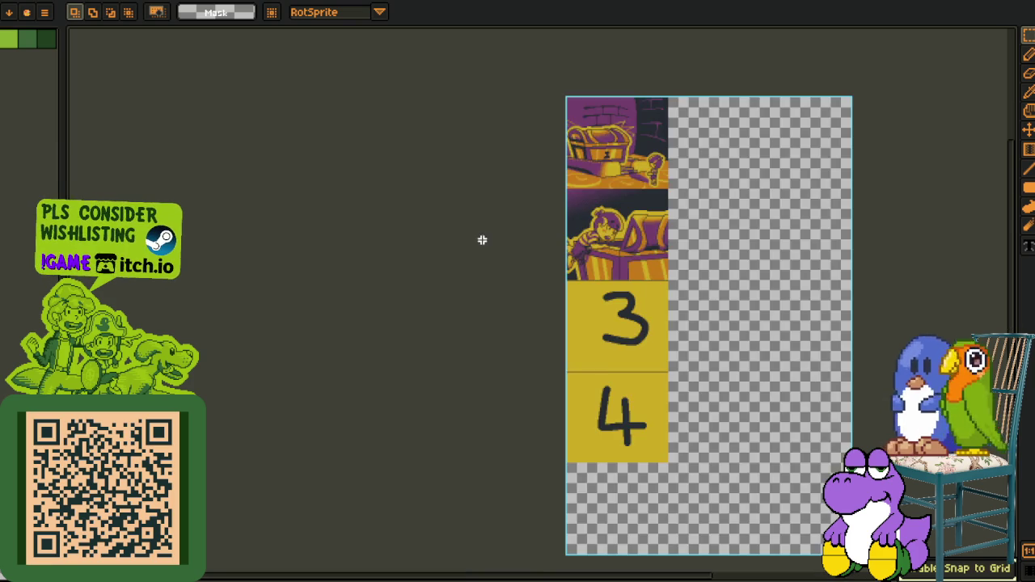
{"action": "left_click", "coordinate": [377, 4]}
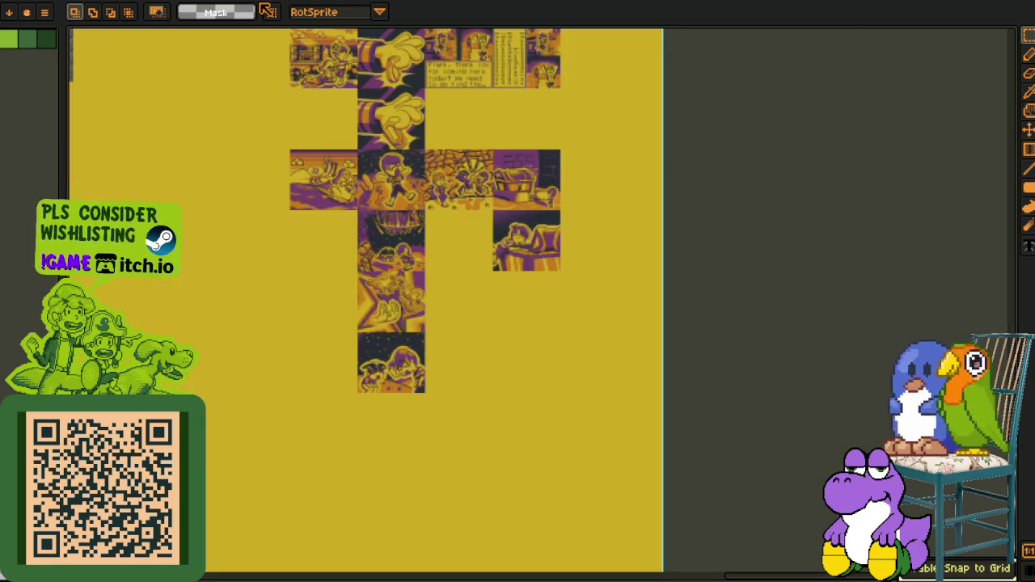
{"action": "key", "text": "h"}
{"action": "key", "text": "r"}
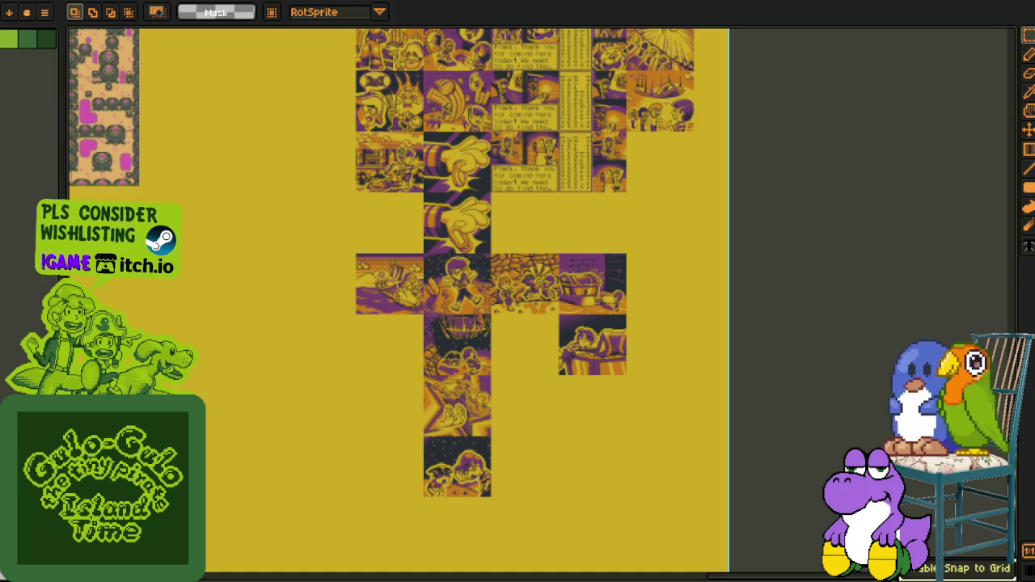
{"action": "key", "text": "o"}
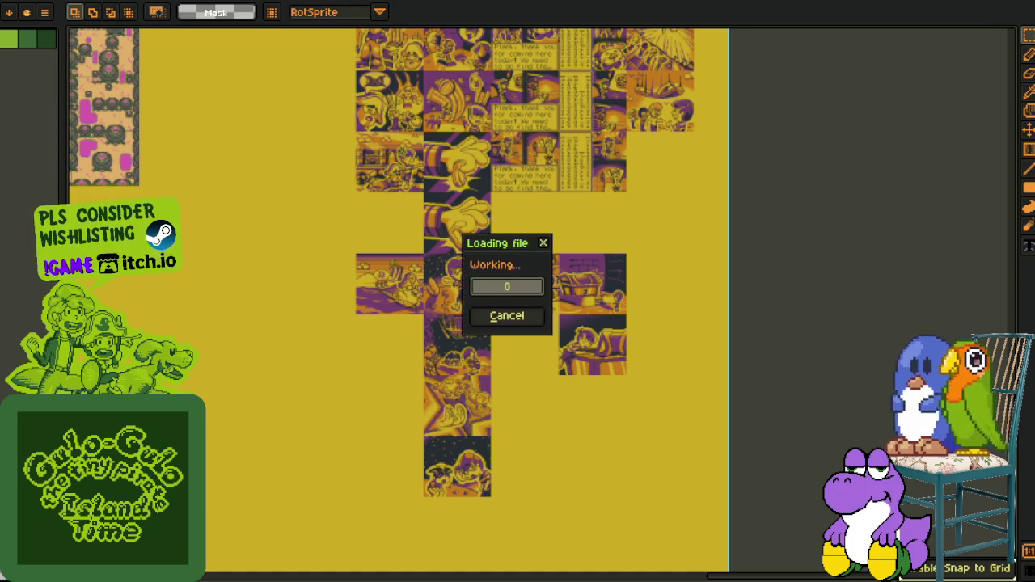
{"action": "scroll", "coordinate": [557, 283], "scroll_direction": "up", "scroll_amount": 5}
{"action": "scroll", "coordinate": [558, 284], "scroll_direction": "up", "scroll_amount": 2}
{"action": "left_click_drag", "start_coordinate": [558, 284], "coordinate": [566, 22]}
{"action": "scroll", "coordinate": [575, 155], "scroll_direction": "down", "scroll_amount": 3}
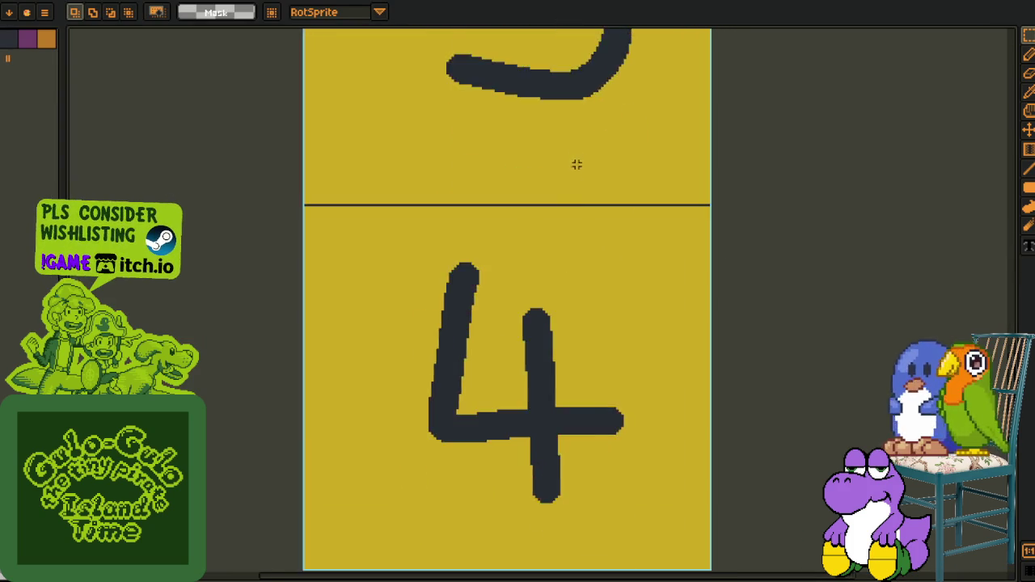
{"action": "scroll", "coordinate": [570, 215], "scroll_direction": "down", "scroll_amount": 2}
{"action": "left_click_drag", "start_coordinate": [566, 222], "coordinate": [547, 377]}
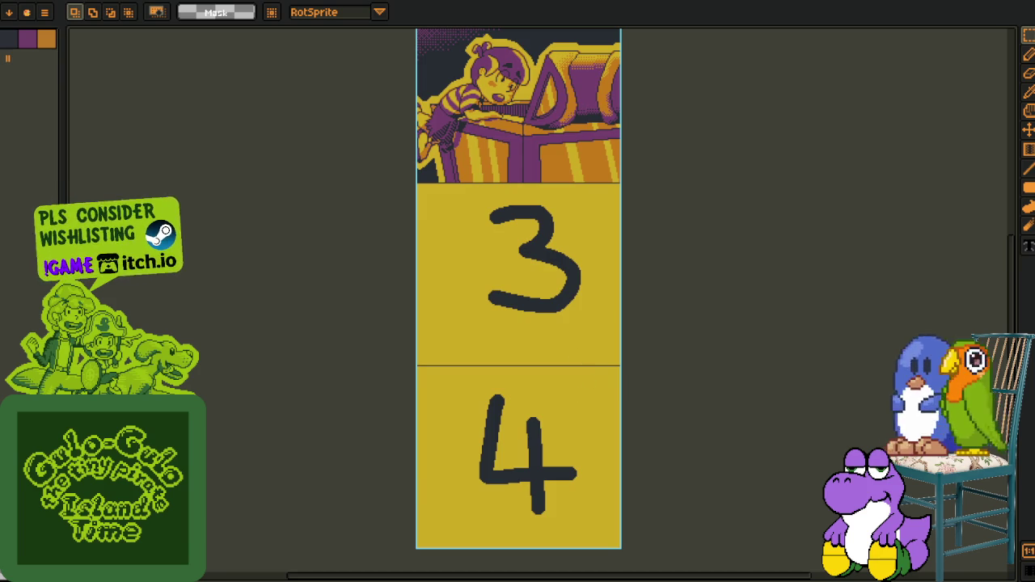
{"action": "left_click", "coordinate": [272, 12]}
{"action": "left_click_drag", "start_coordinate": [494, 153], "coordinate": [410, 404]}
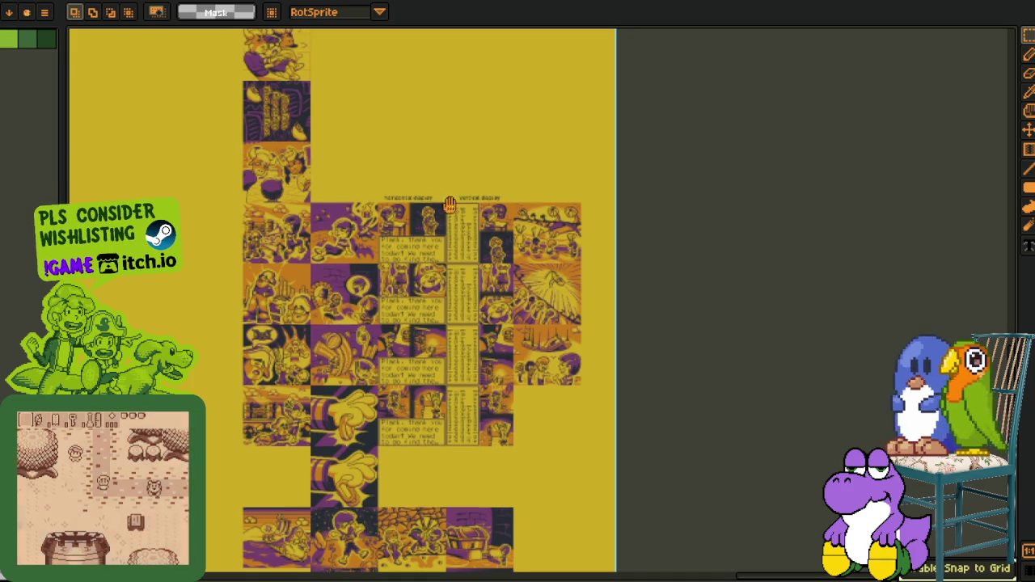
{"action": "left_click_drag", "start_coordinate": [407, 169], "coordinate": [622, 351]}
{"action": "scroll", "coordinate": [469, 162], "scroll_direction": "left", "scroll_amount": 3}
{"action": "scroll", "coordinate": [469, 162], "scroll_direction": "up", "scroll_amount": 5}
{"action": "scroll", "coordinate": [469, 326], "scroll_direction": "up", "scroll_amount": 5}
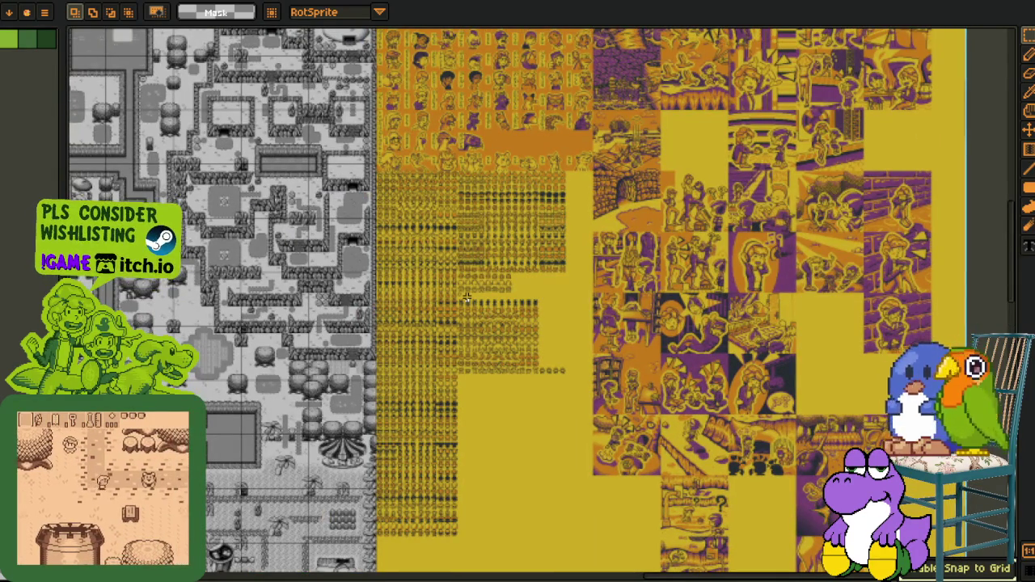
{"action": "scroll", "coordinate": [467, 299], "scroll_direction": "up", "scroll_amount": 3}
{"action": "mouse_move", "coordinate": [429, 205]}
{"action": "left_mouse_down"}
{"action": "mouse_move", "coordinate": [396, 281]}
{"action": "mouse_move", "coordinate": [408, 212]}
{"action": "left_mouse_up"}
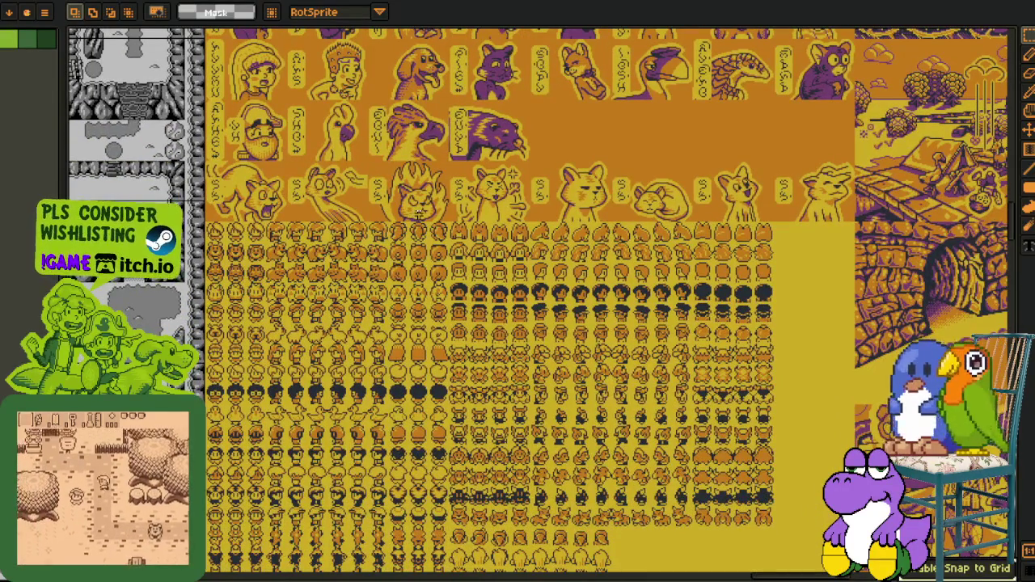
{"action": "scroll", "coordinate": [518, 304], "scroll_direction": "down", "scroll_amount": 5}
{"action": "scroll", "coordinate": [518, 303], "scroll_direction": "up", "scroll_amount": 2}
{"action": "scroll", "coordinate": [518, 303], "scroll_direction": "up", "scroll_amount": 2}
{"action": "scroll", "coordinate": [517, 304], "scroll_direction": "up", "scroll_amount": 2}
{"action": "scroll", "coordinate": [475, 162], "scroll_direction": "down", "scroll_amount": 1}
{"action": "scroll", "coordinate": [378, 174], "scroll_direction": "down", "scroll_amount": 2}
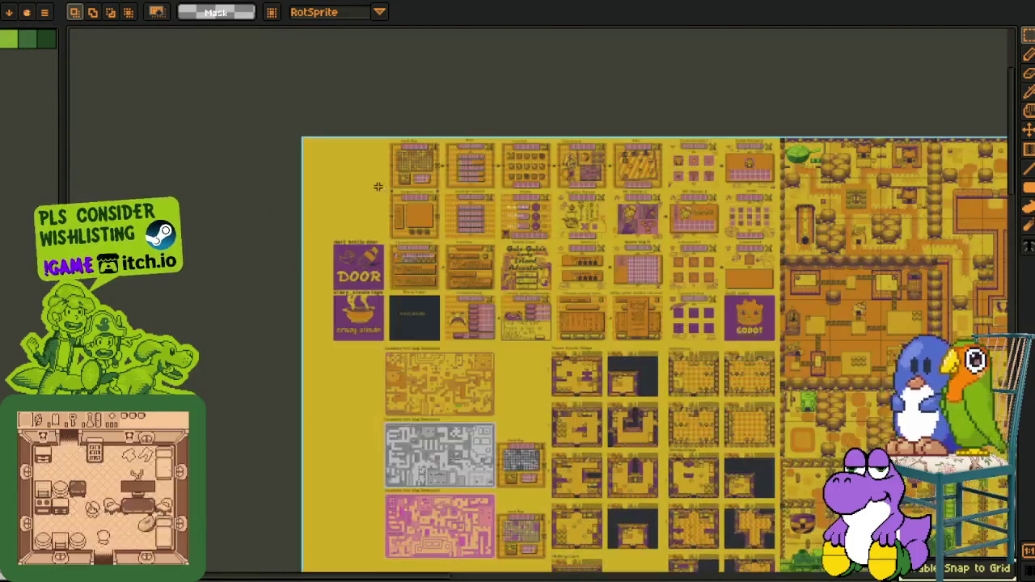
{"action": "scroll", "coordinate": [378, 174], "scroll_direction": "up", "scroll_amount": 3}
{"action": "scroll", "coordinate": [474, 162], "scroll_direction": "up", "scroll_amount": 2}
{"action": "left_click_drag", "start_coordinate": [475, 162], "coordinate": [384, 264]}
{"action": "scroll", "coordinate": [333, 513], "scroll_direction": "down", "scroll_amount": 1}
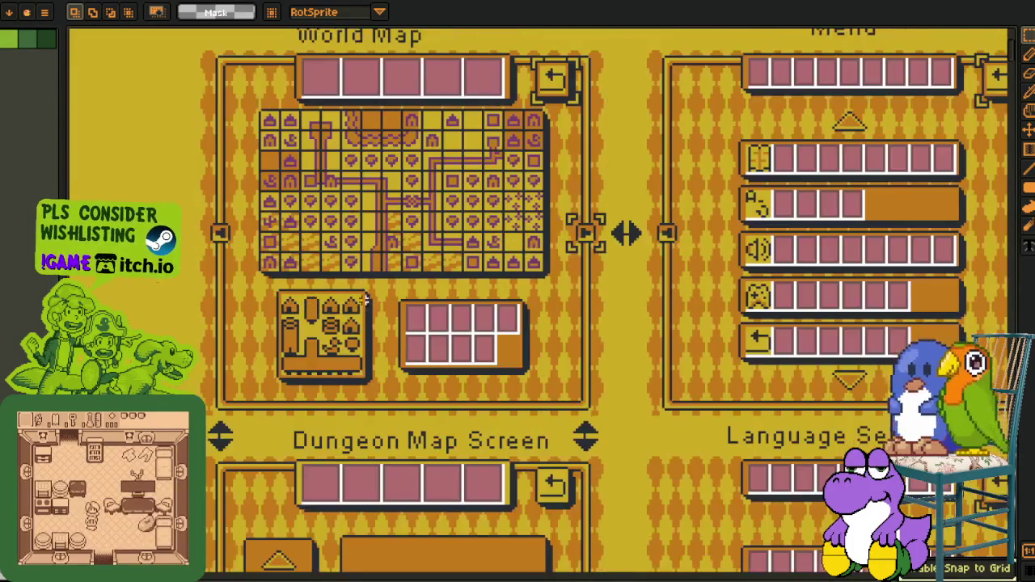
{"action": "left_click_drag", "start_coordinate": [363, 312], "coordinate": [353, 32]}
{"action": "left_click_drag", "start_coordinate": [164, 175], "coordinate": [590, 547]}
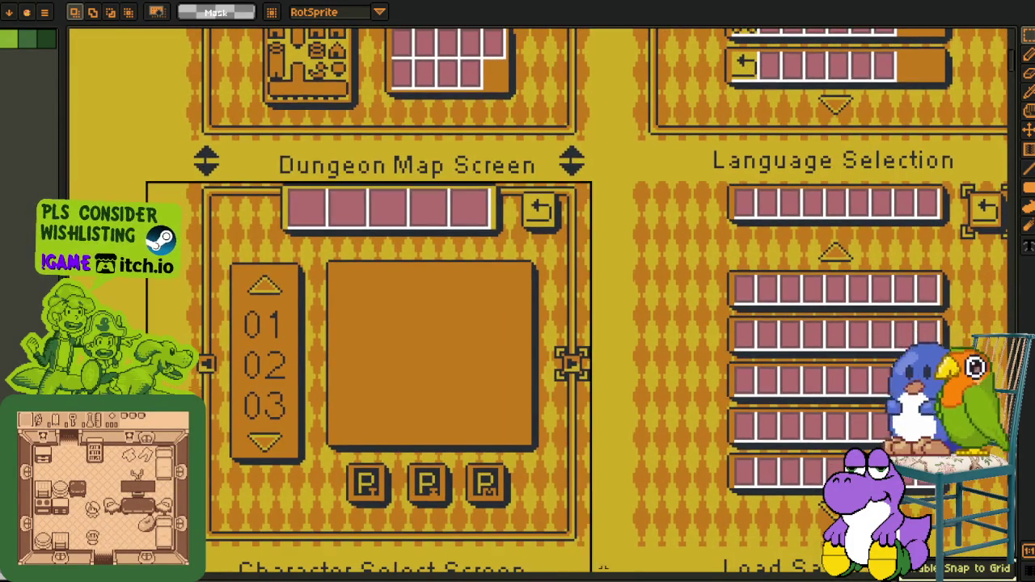
{"action": "scroll", "coordinate": [697, 440], "scroll_direction": "down", "scroll_amount": 2}
{"action": "left_click_drag", "start_coordinate": [697, 440], "coordinate": [559, 370]}
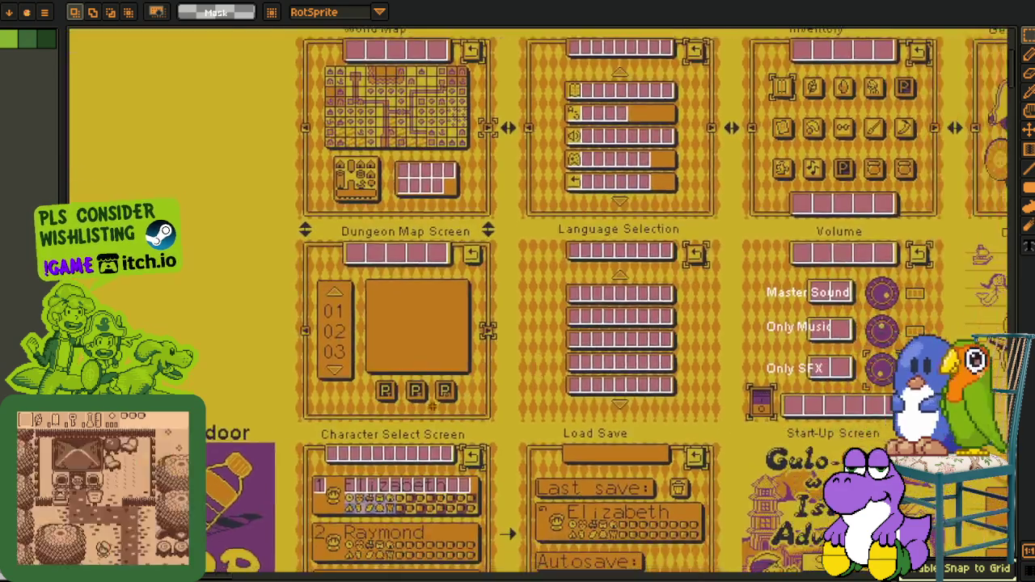
{"action": "scroll", "coordinate": [327, 368], "scroll_direction": "up", "scroll_amount": 3}
{"action": "scroll", "coordinate": [681, 358], "scroll_direction": "down", "scroll_amount": 1}
{"action": "scroll", "coordinate": [647, 363], "scroll_direction": "down", "scroll_amount": 3}
{"action": "left_click_drag", "start_coordinate": [577, 395], "coordinate": [453, 378]}
{"action": "scroll", "coordinate": [453, 379], "scroll_direction": "right", "scroll_amount": 3}
{"action": "scroll", "coordinate": [437, 368], "scroll_direction": "right", "scroll_amount": 3}
{"action": "scroll", "coordinate": [428, 360], "scroll_direction": "right", "scroll_amount": 3}
{"action": "scroll", "coordinate": [415, 351], "scroll_direction": "right", "scroll_amount": 4}
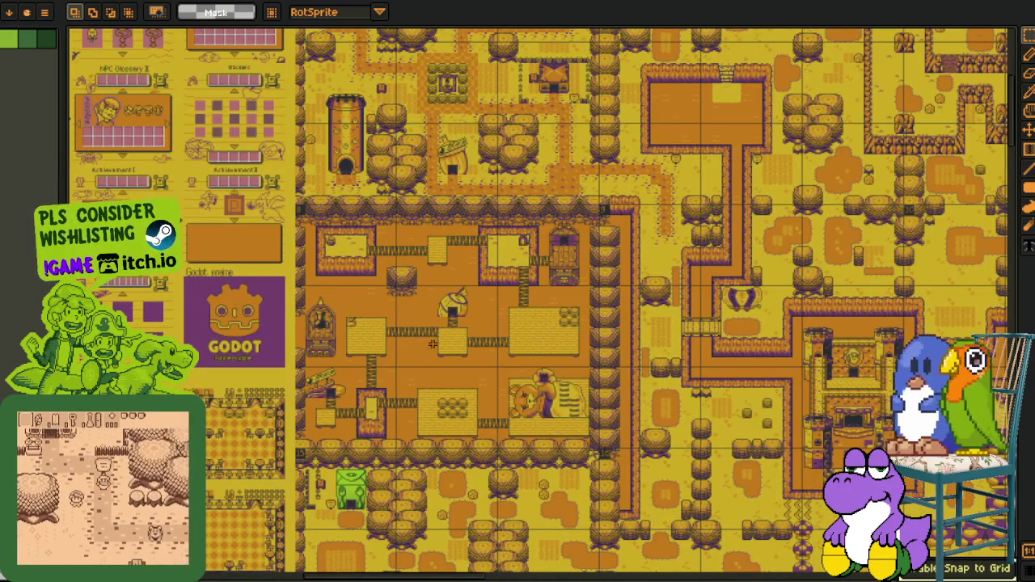
{"action": "scroll", "coordinate": [429, 364], "scroll_direction": "up", "scroll_amount": 2}
{"action": "scroll", "coordinate": [442, 404], "scroll_direction": "up", "scroll_amount": 3}
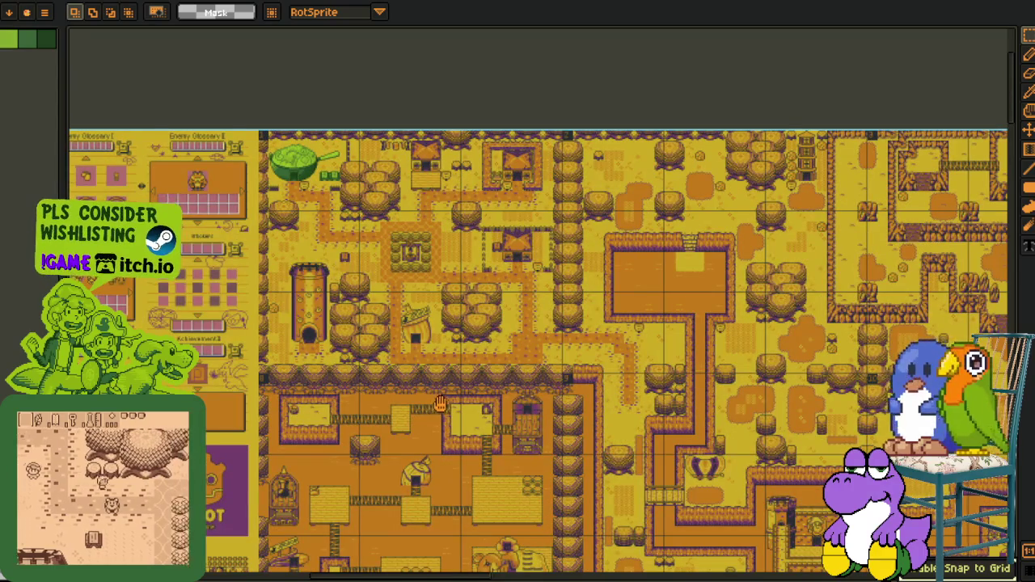
{"action": "scroll", "coordinate": [404, 380], "scroll_direction": "up", "scroll_amount": 2}
{"action": "scroll", "coordinate": [350, 356], "scroll_direction": "up", "scroll_amount": 1}
{"action": "left_click_drag", "start_coordinate": [155, 98], "coordinate": [748, 527]}
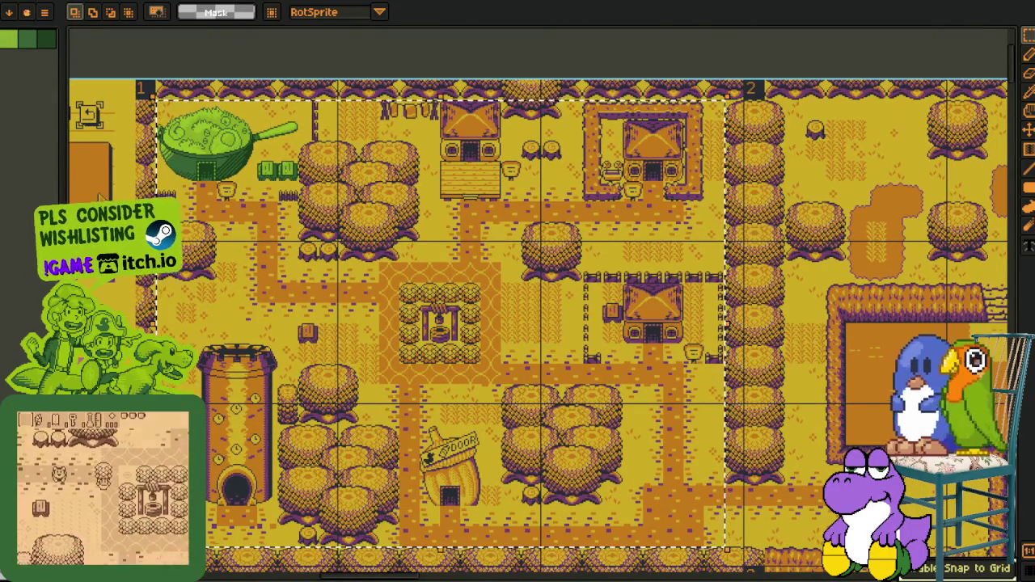
{"action": "scroll", "coordinate": [590, 369], "scroll_direction": "down", "scroll_amount": 3}
{"action": "scroll", "coordinate": [591, 369], "scroll_direction": "up", "scroll_amount": 2}
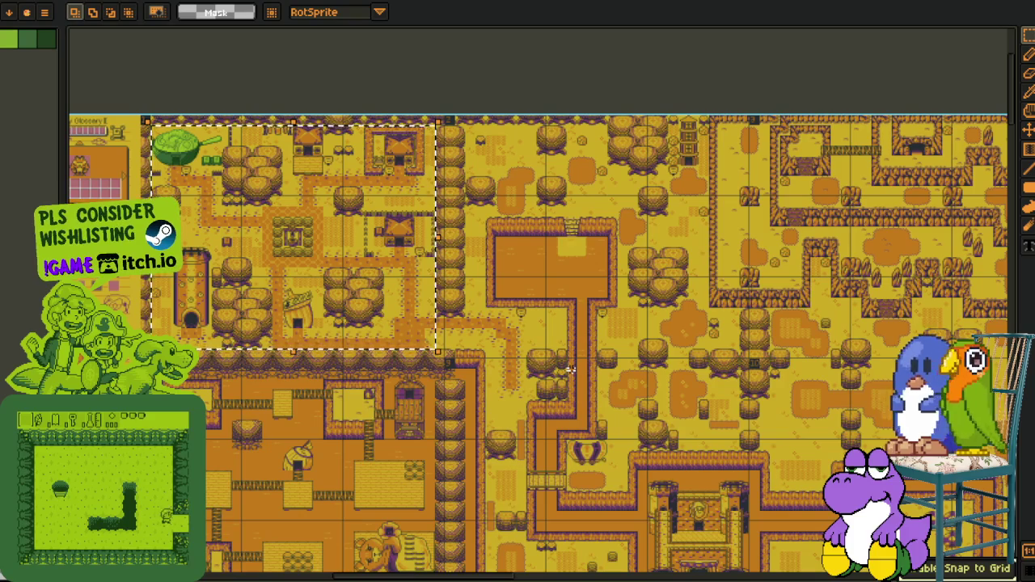
{"action": "left_click_drag", "start_coordinate": [527, 324], "coordinate": [123, 288]}
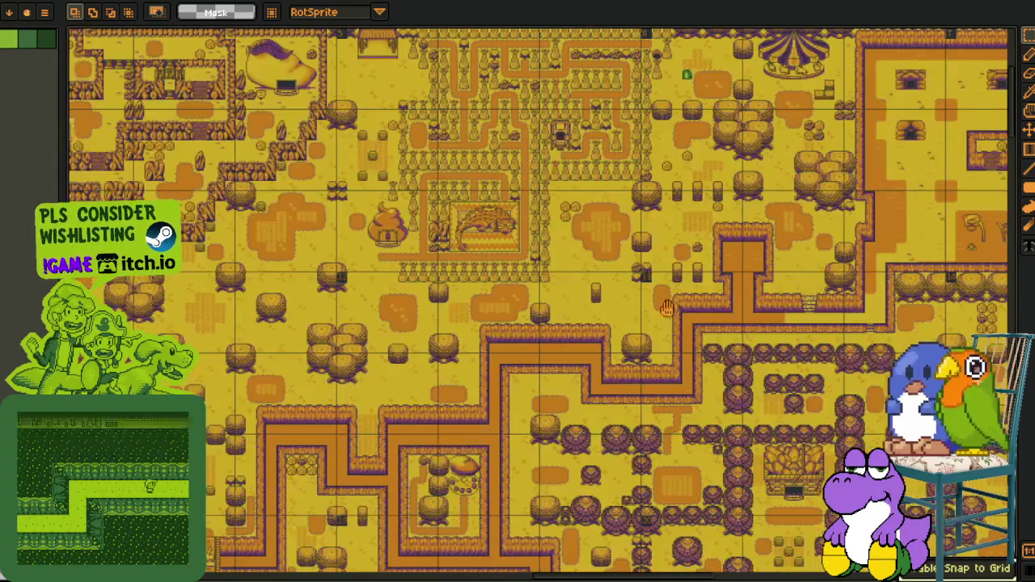
{"action": "left_click_drag", "start_coordinate": [580, 310], "coordinate": [113, 243]}
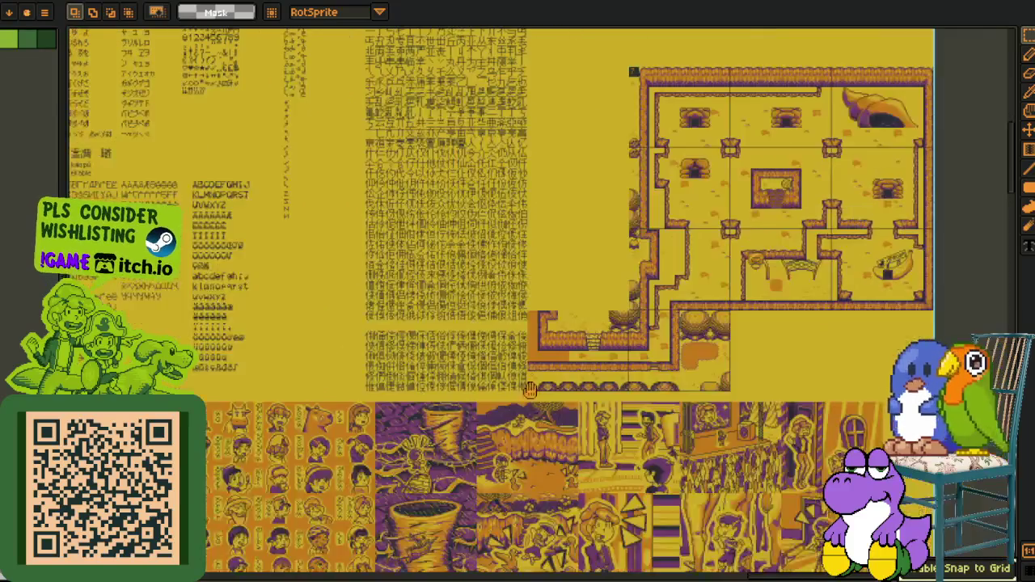
Step: Zoom in and draw a rectangular marquee around the tornado comic tile, then zoom out
{"action": "left_click_drag", "start_coordinate": [554, 434], "coordinate": [516, 385]}
{"action": "scroll", "coordinate": [319, 348], "scroll_direction": "up", "scroll_amount": 4}
{"action": "scroll", "coordinate": [320, 348], "scroll_direction": "up", "scroll_amount": 2}
{"action": "left_click_drag", "start_coordinate": [241, 71], "coordinate": [398, 437]}
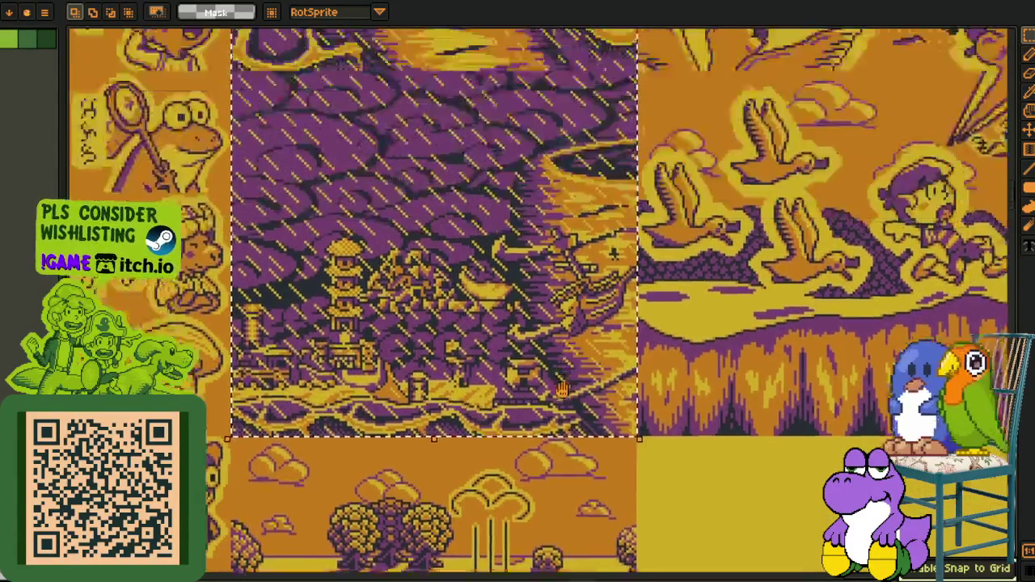
{"action": "mouse_move", "coordinate": [566, 327]}
{"action": "left_mouse_down"}
{"action": "mouse_move", "coordinate": [451, 520]}
{"action": "mouse_move", "coordinate": [451, 407]}
{"action": "left_mouse_up"}
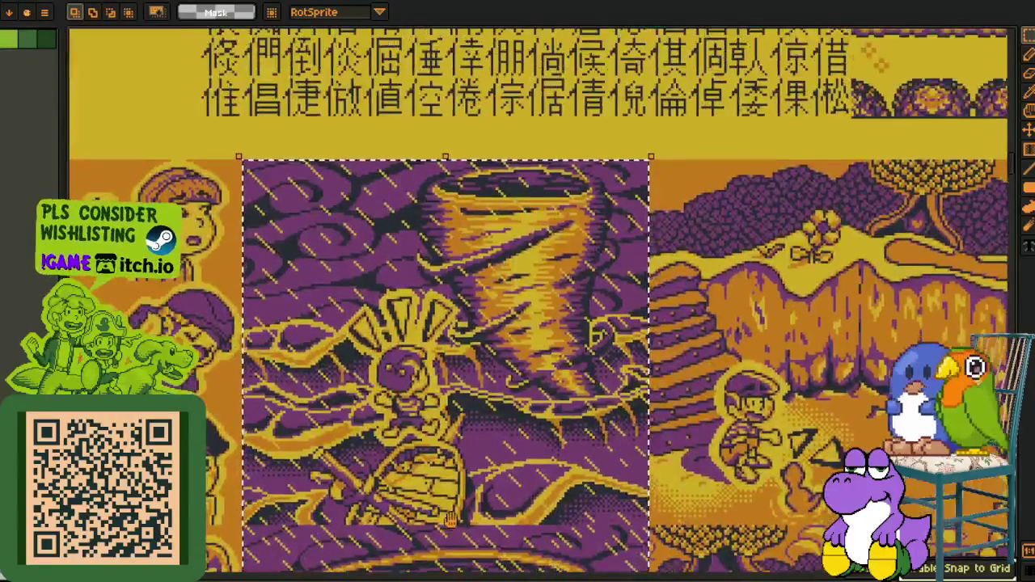
{"action": "scroll", "coordinate": [558, 404], "scroll_direction": "down", "scroll_amount": 1}
{"action": "scroll", "coordinate": [598, 428], "scroll_direction": "down", "scroll_amount": 2}
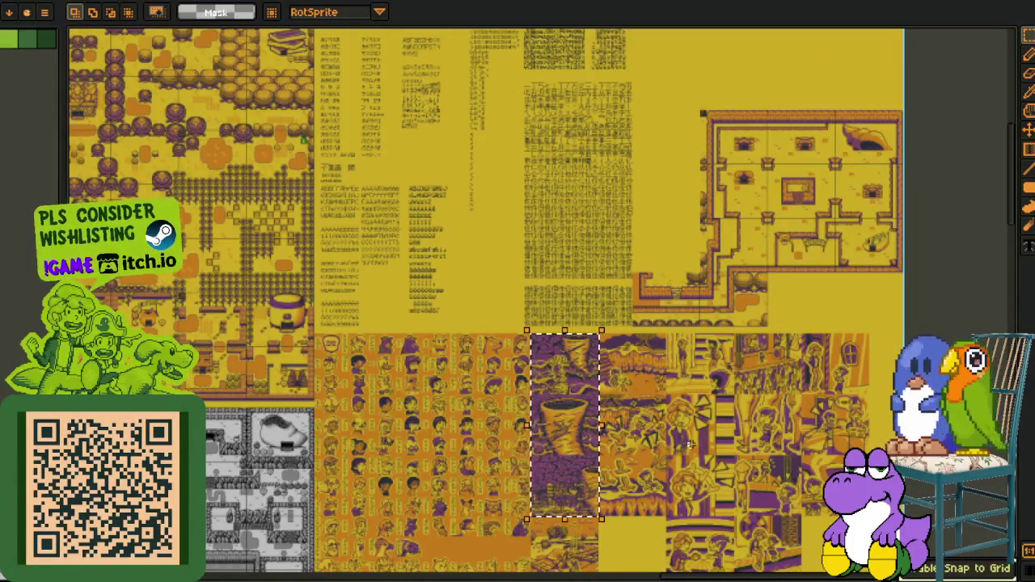